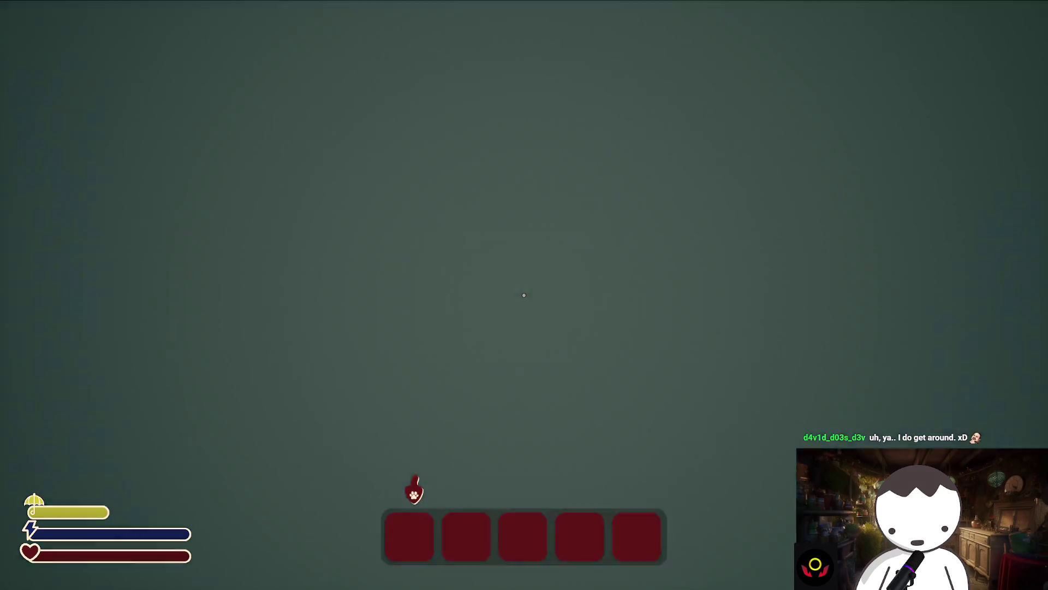
Step: Switch out of the running packaged game back to the desktop with Alt+Tab
key(alt+Tab)
key(alt+Tab)
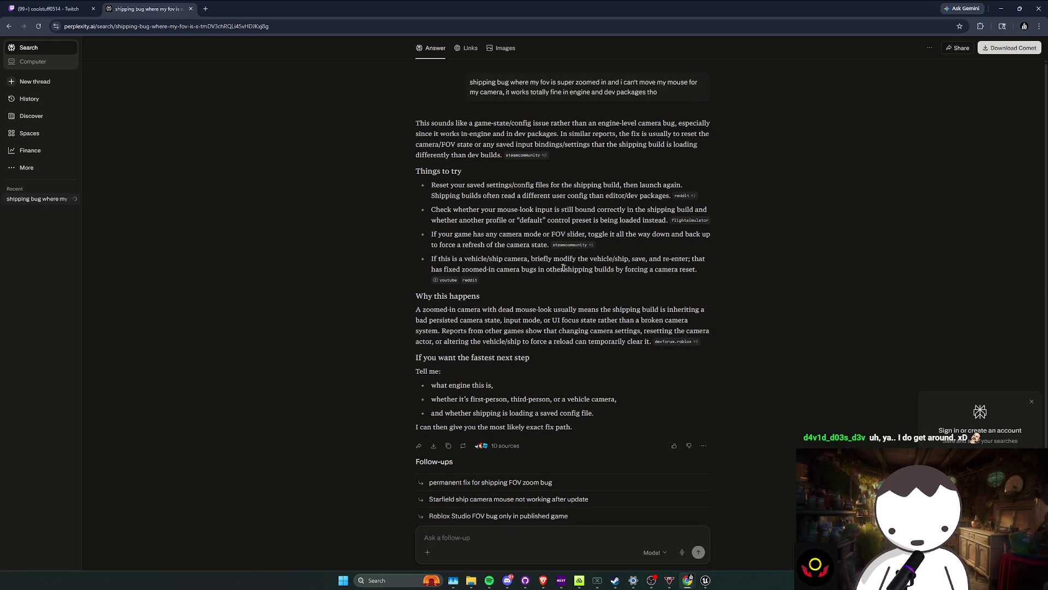
drag(459, 210, 660, 219)
click(660, 219)
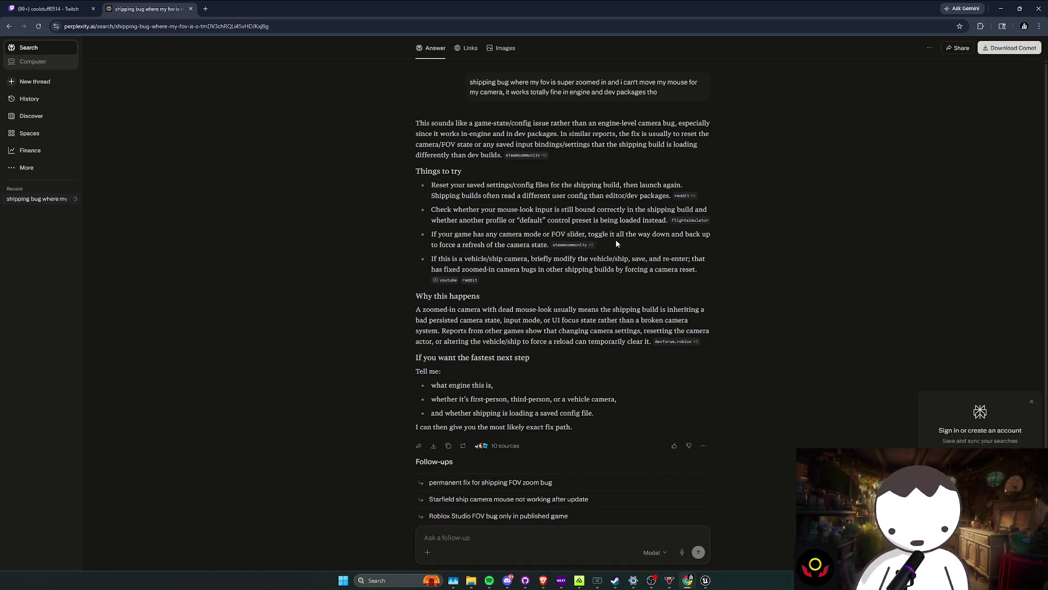
scroll(794, 292, down, 1)
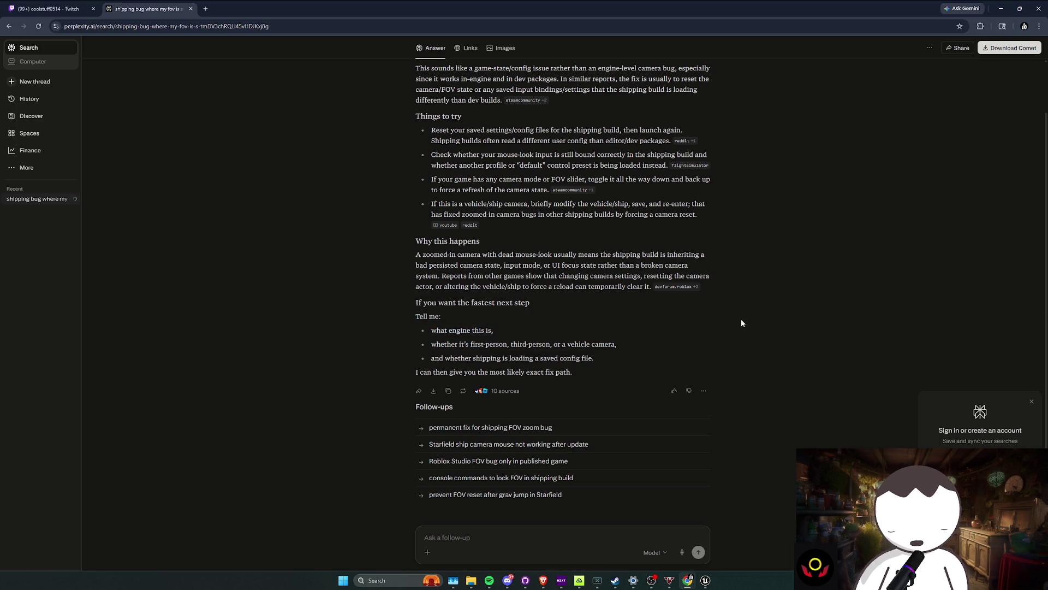
scroll(741, 323, up, 1)
Step: Ask Perplexity a follow-up: save-object settings can't be adjusted and saves don't seem to build
text(i a)
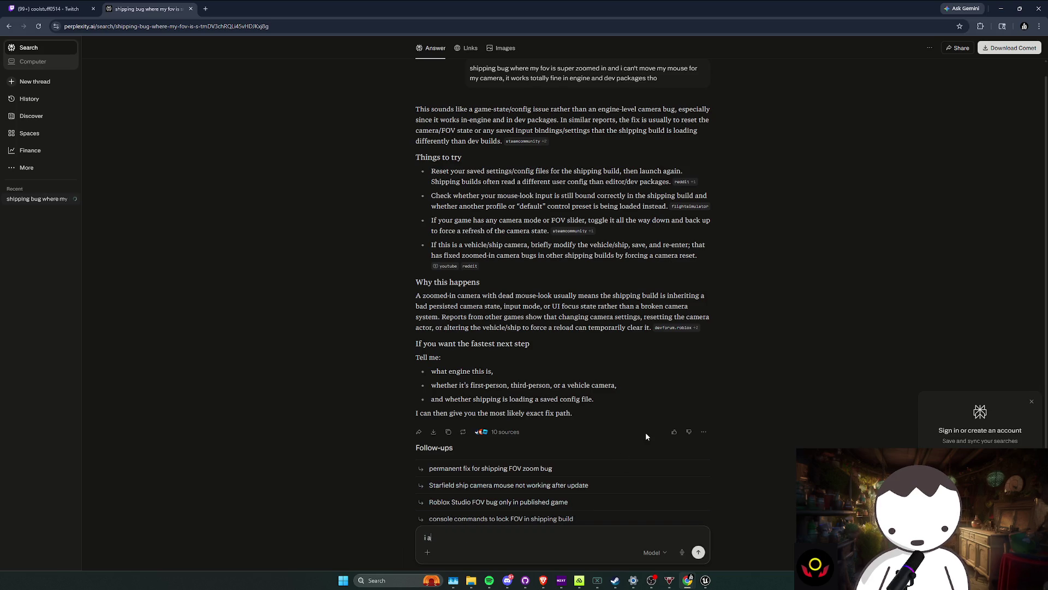
text(lso can't adjust my settings)
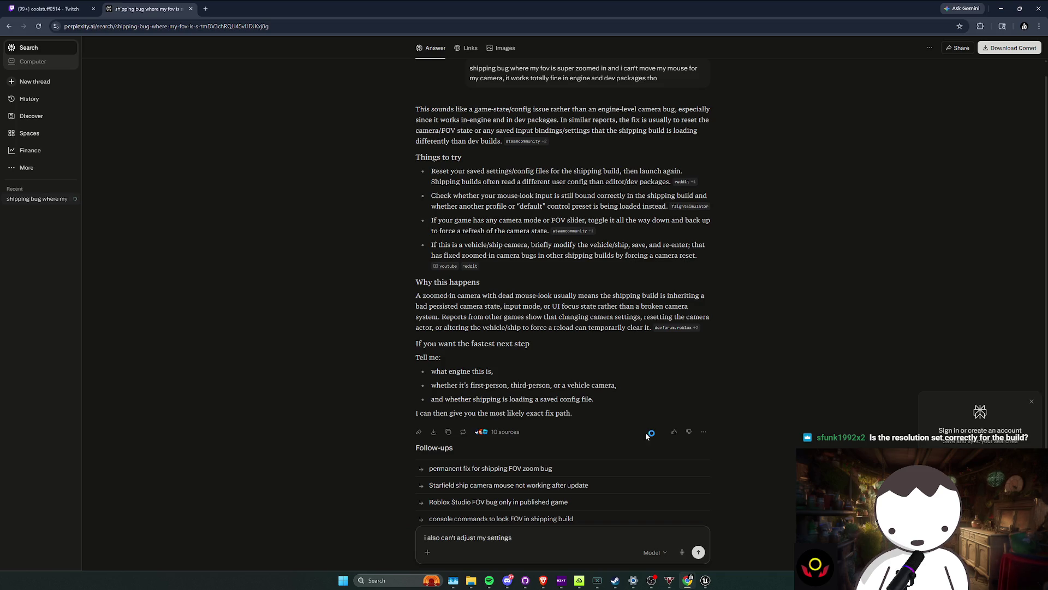
text( that I have in my )
text(save)
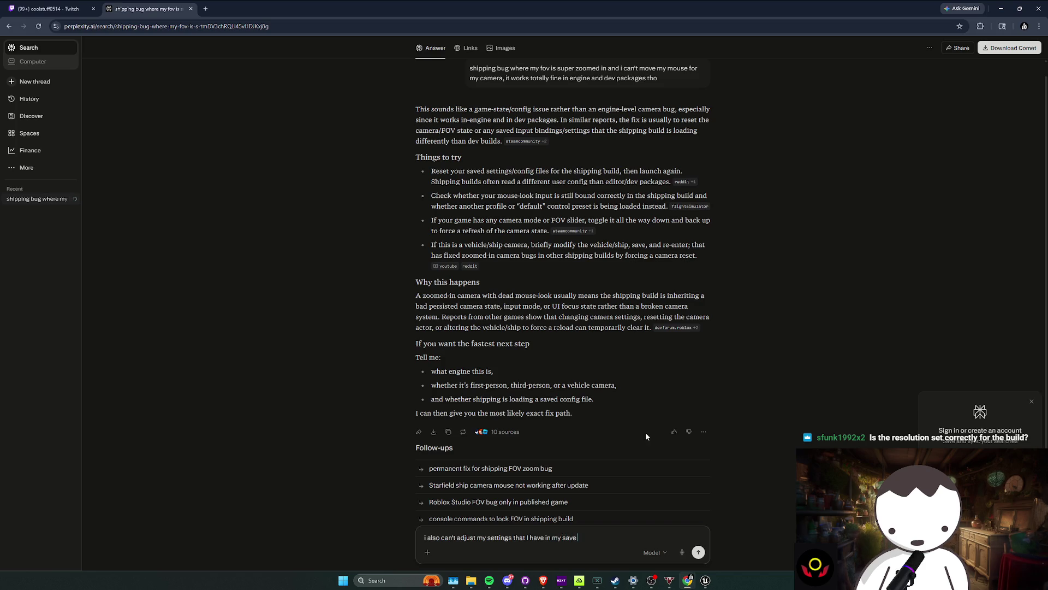
text( file,)
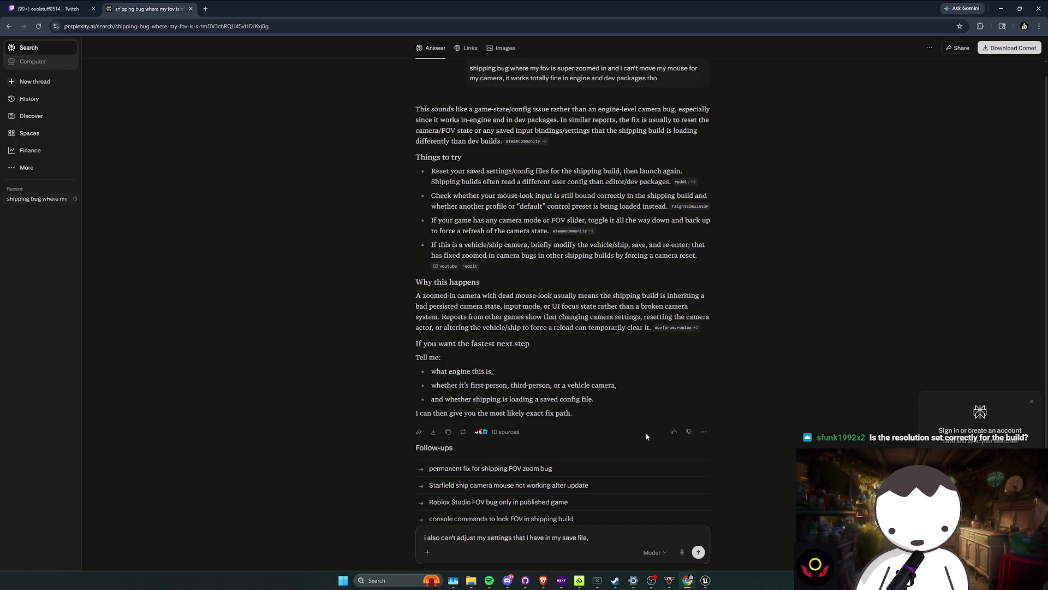
key(BackSpace)
key(BackSpace)
key(BackSpace)
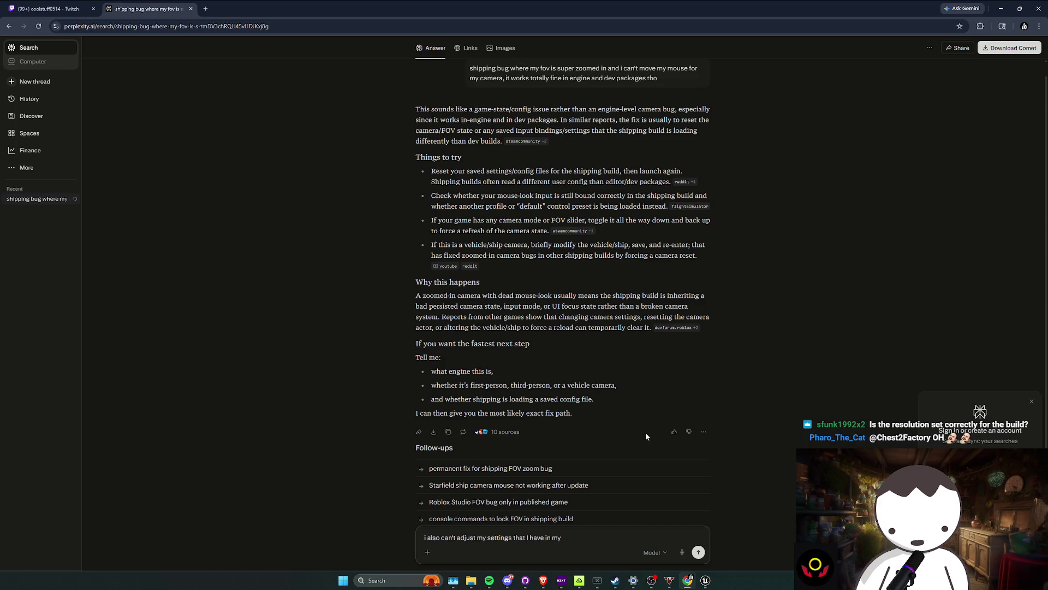
text( save object,)
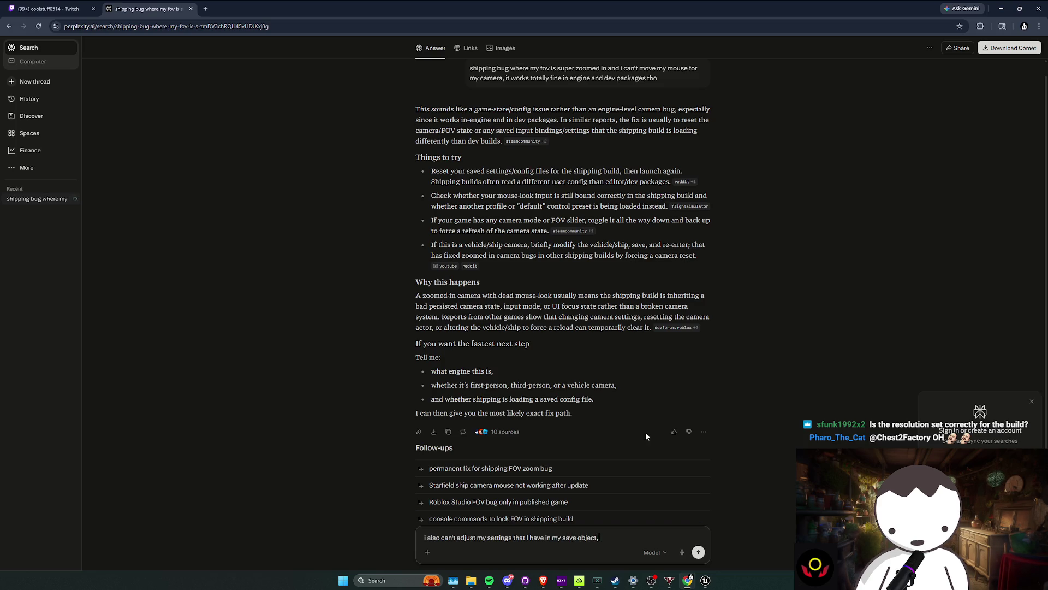
text( it seems like it)
text('s not building)
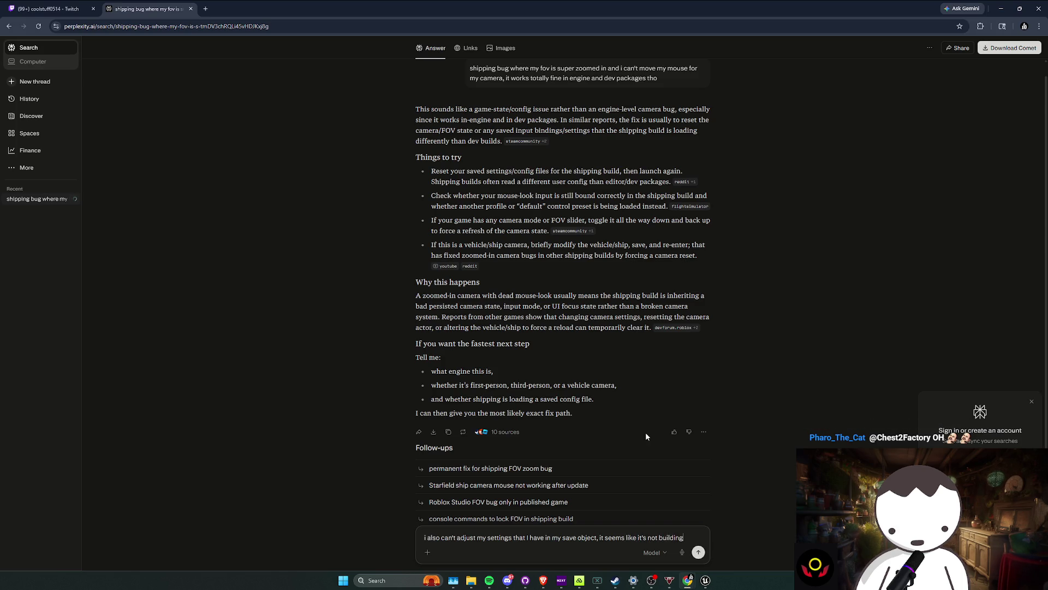
text( saves or something?)
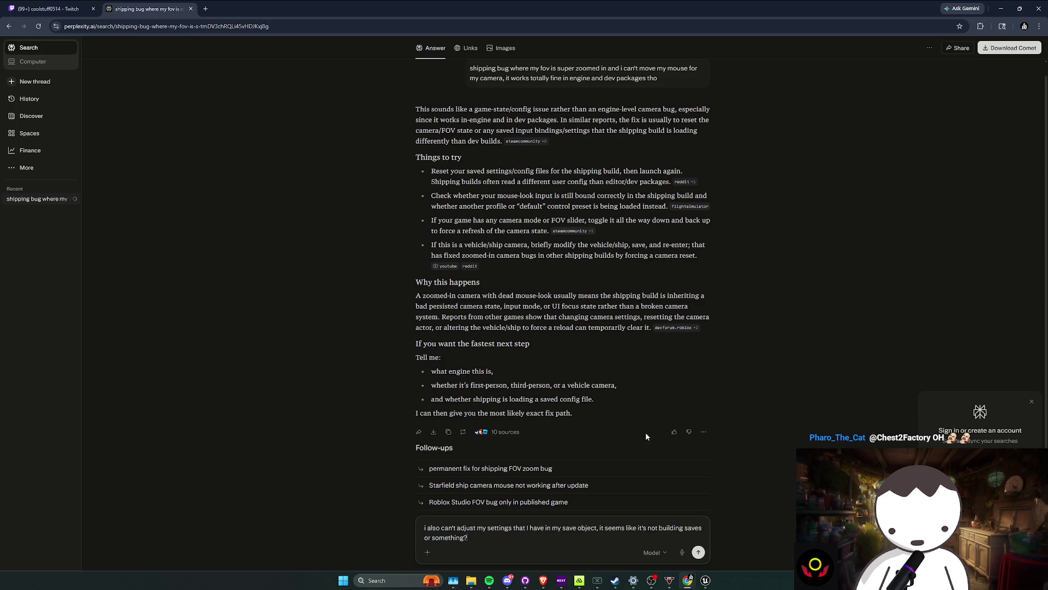
key(Return)
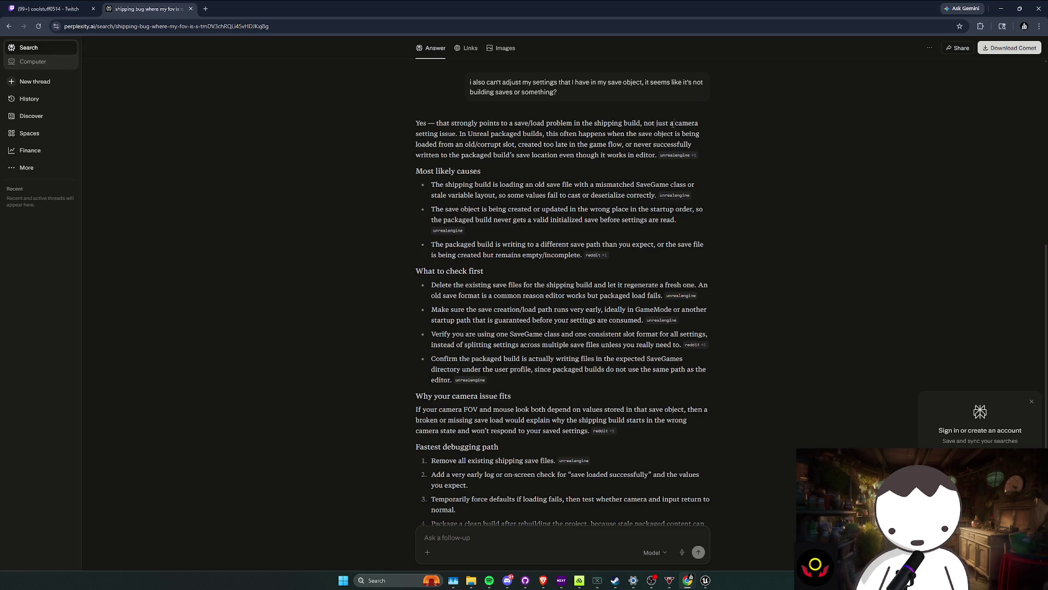
Step: Highlight the answer's save-object loading notes and the first likely cause, the old save file
mouse_move(633, 134)
mouse_down()
mouse_move(689, 143)
mouse_move(443, 154)
mouse_move(550, 145)
mouse_up()
click(557, 145)
double_click(673, 144)
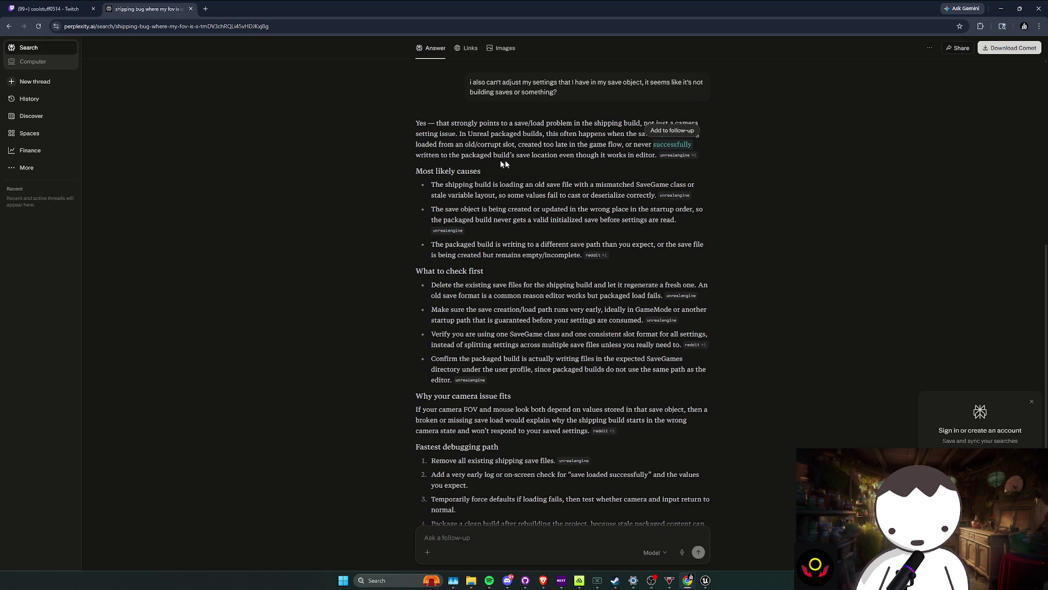
double_click(455, 155)
drag(567, 155, 635, 154)
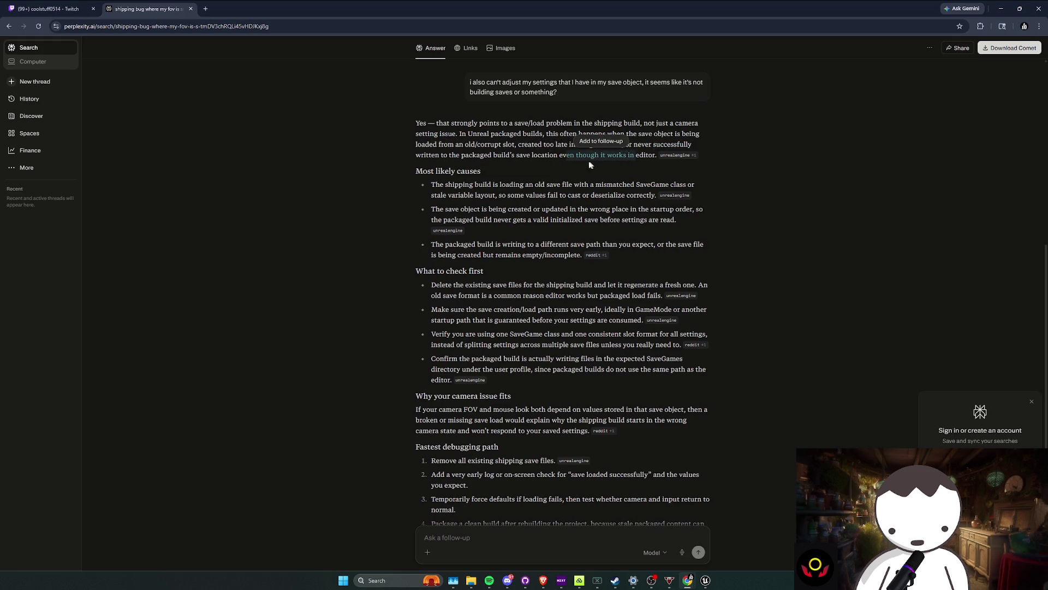
click(446, 185)
drag(459, 184, 515, 187)
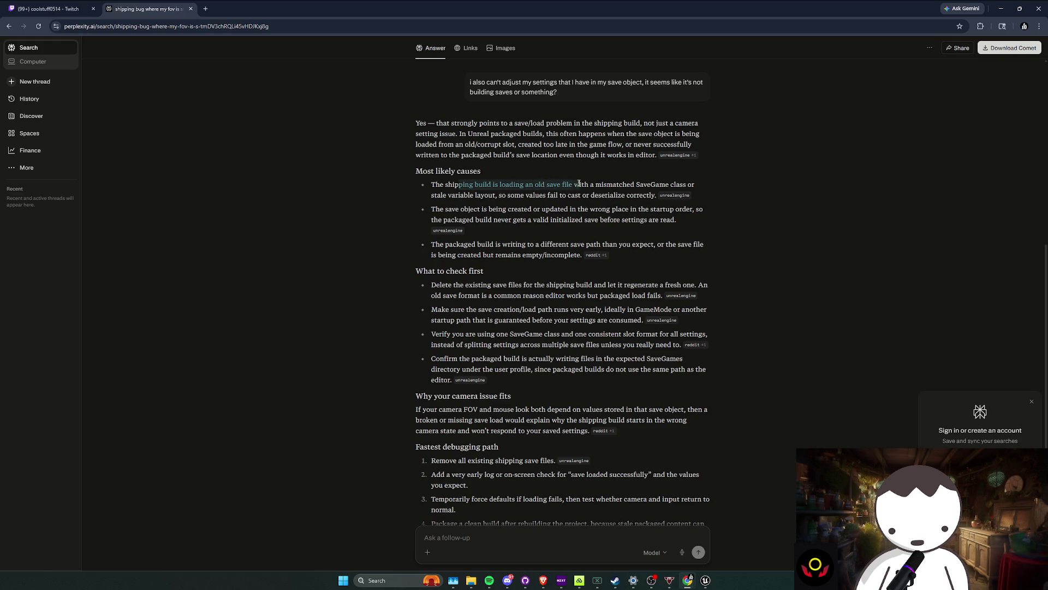
drag(579, 183, 607, 185)
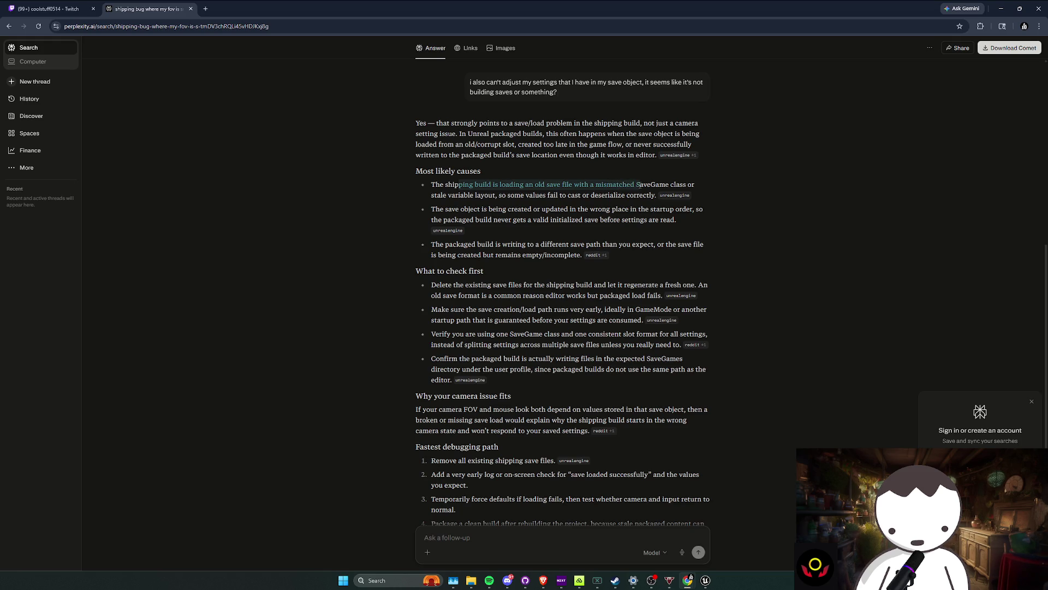
mouse_move(648, 184)
mouse_down()
mouse_move(489, 219)
mouse_move(546, 209)
mouse_move(675, 220)
mouse_move(501, 246)
mouse_up()
click(503, 245)
Step: Review the remaining causes and save-timing advice, then open the cited Unreal Engine forum thread
double_click(552, 243)
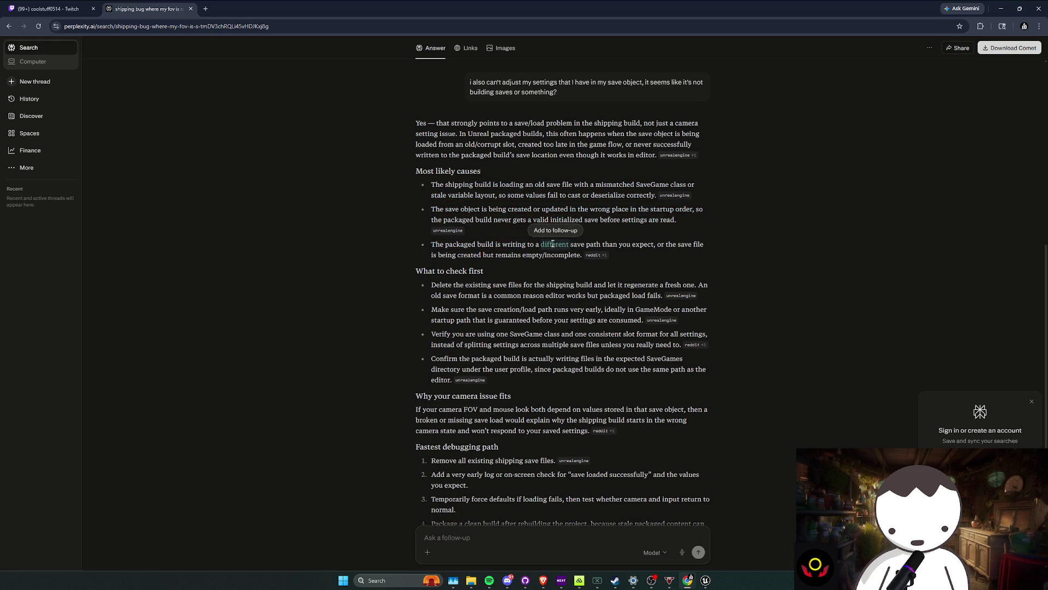
click(552, 244)
triple_click(549, 248)
click(484, 270)
scroll(484, 269, down, 1)
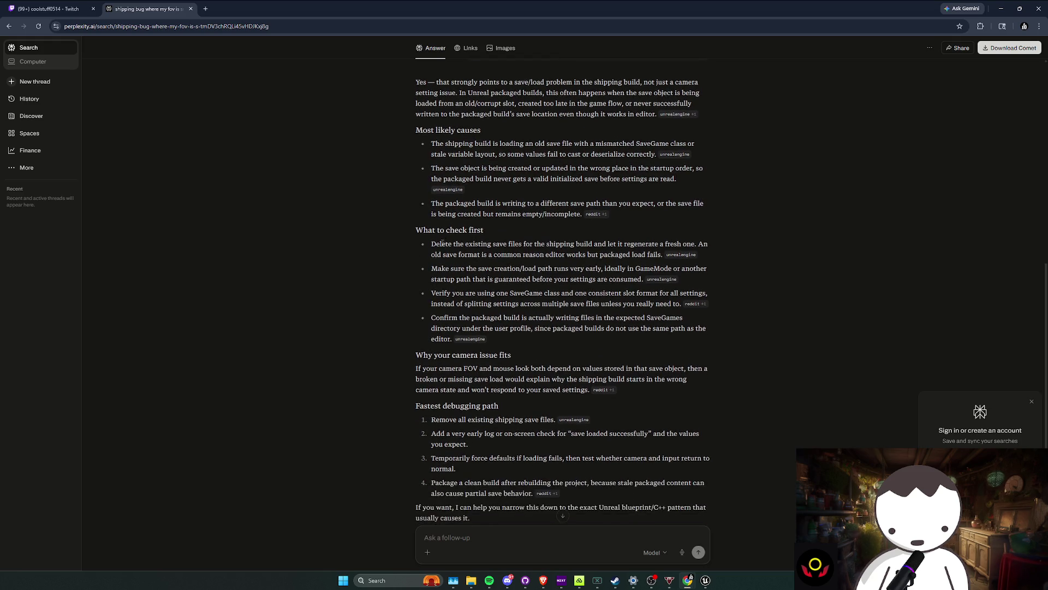
mouse_move(493, 243)
mouse_down()
mouse_move(705, 244)
mouse_move(487, 258)
mouse_move(657, 254)
mouse_up()
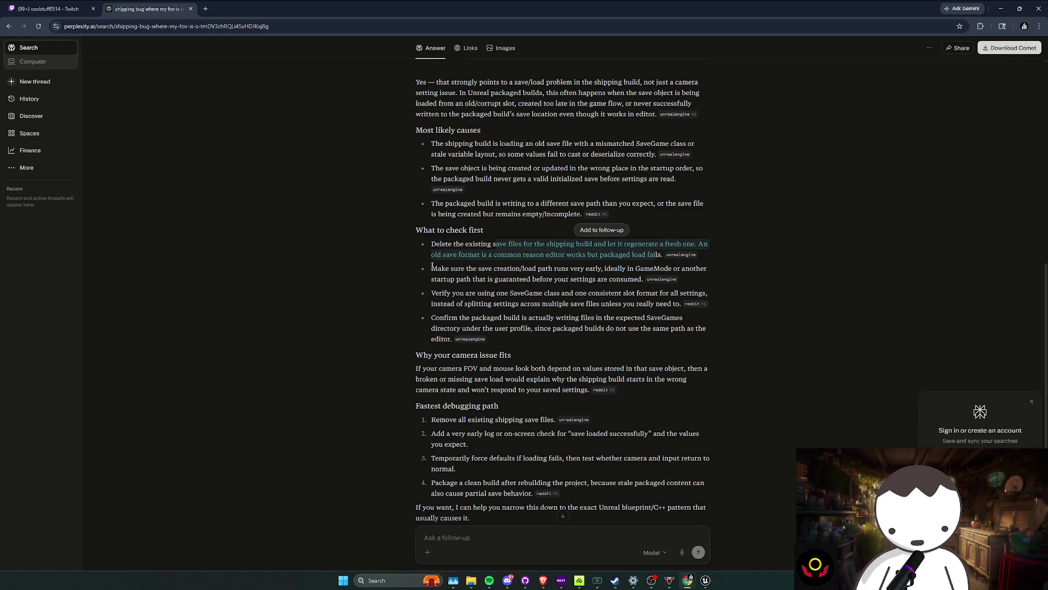
drag(432, 268, 507, 269)
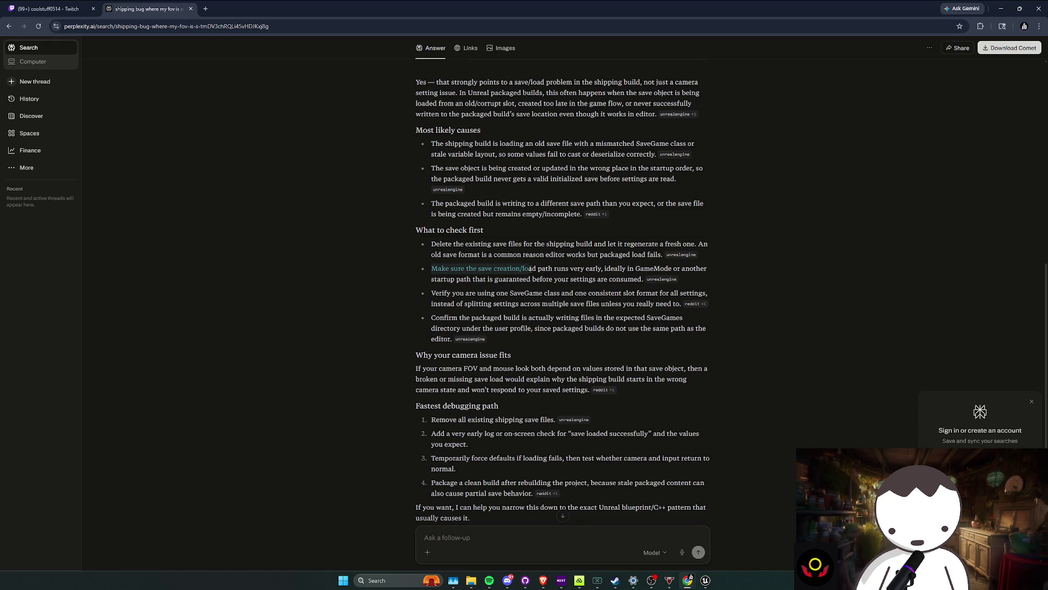
drag(529, 268, 531, 268)
scroll(532, 268, down, 2)
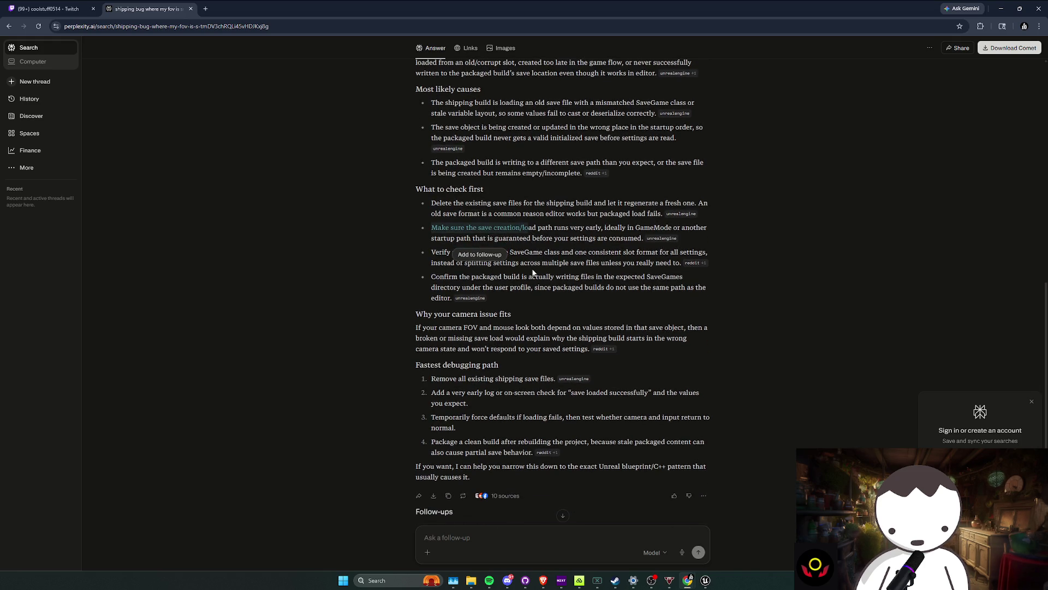
scroll(532, 267, up, 2)
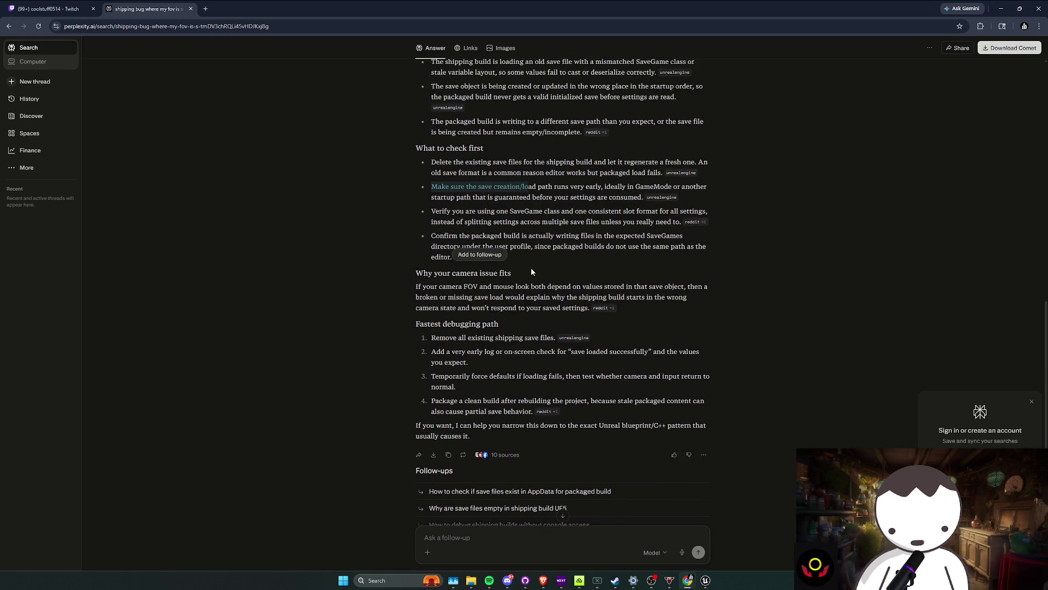
click(574, 379)
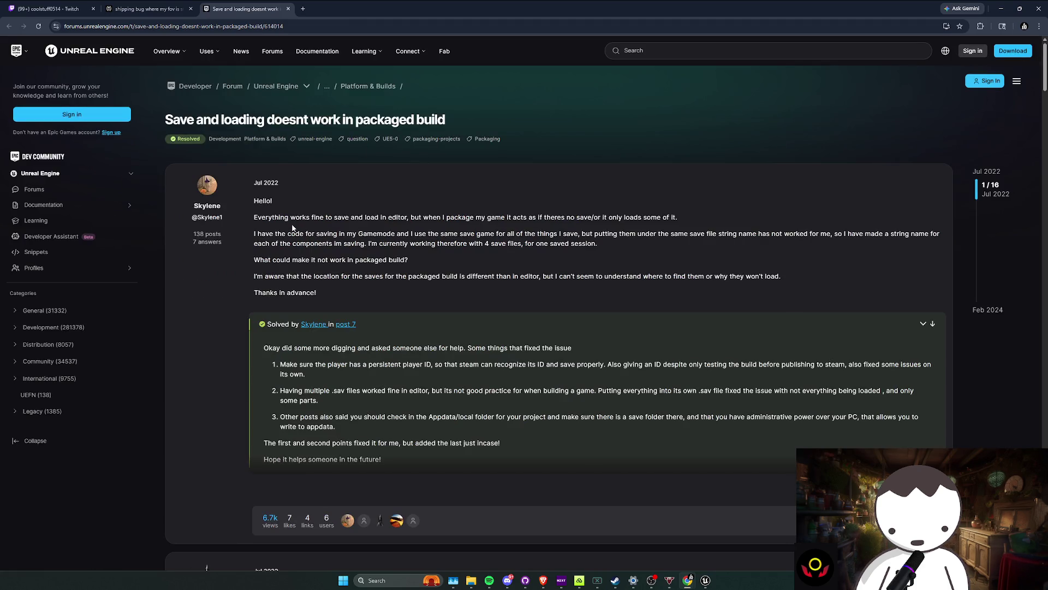
Step: Read the poster's packaged-build save problem, then jump to the Solved answer at post 7
mouse_move(257, 218)
mouse_down()
mouse_move(624, 224)
mouse_move(292, 236)
mouse_move(868, 233)
mouse_move(420, 234)
mouse_move(302, 260)
mouse_move(492, 244)
mouse_move(303, 260)
mouse_up()
scroll(303, 262, down, 2)
drag(254, 194, 316, 211)
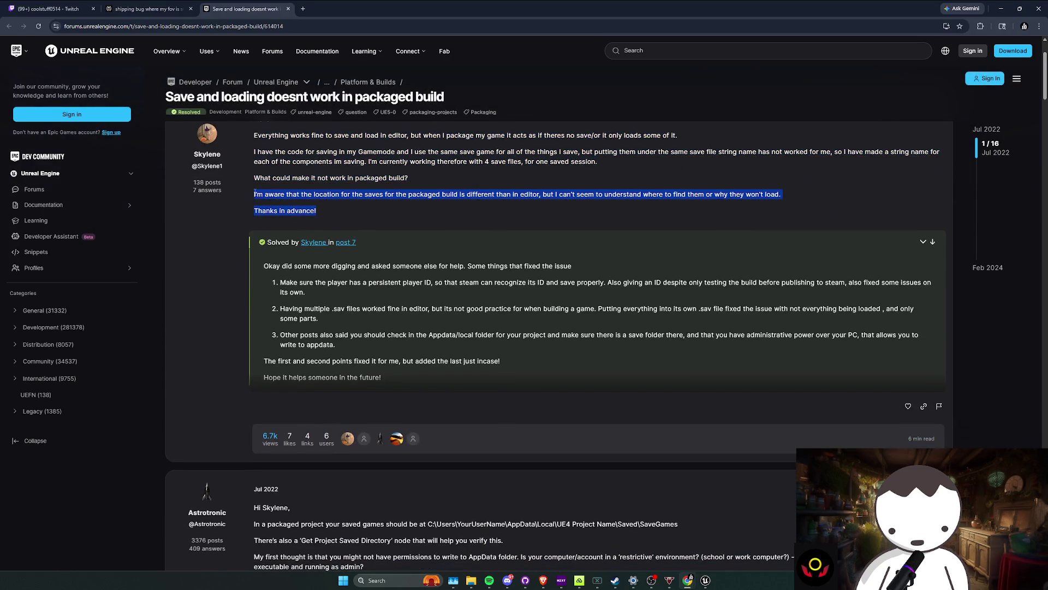
triple_click(305, 195)
double_click(301, 211)
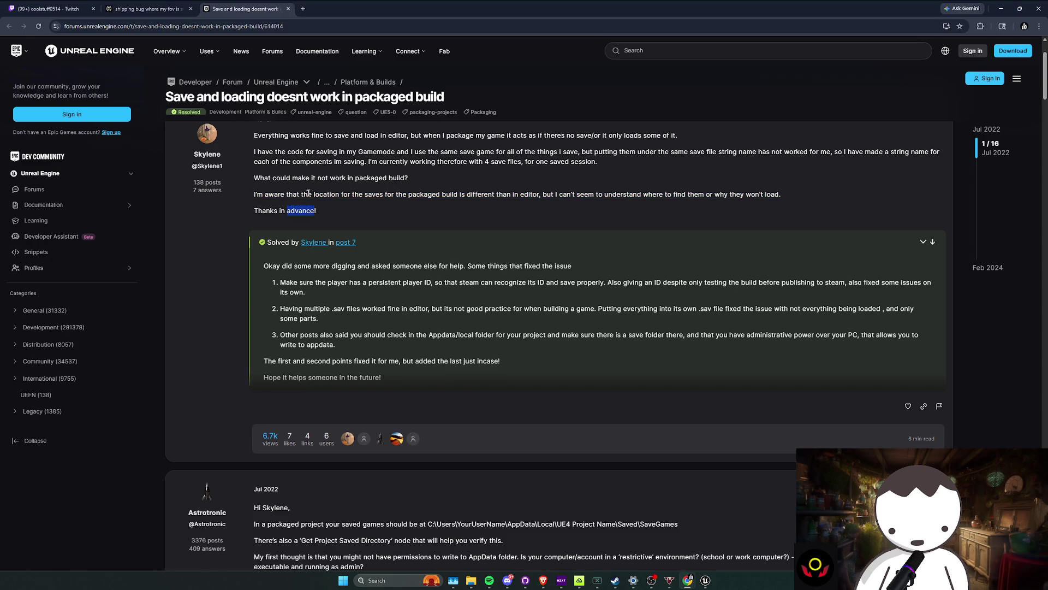
click(312, 195)
drag(380, 209, 373, 189)
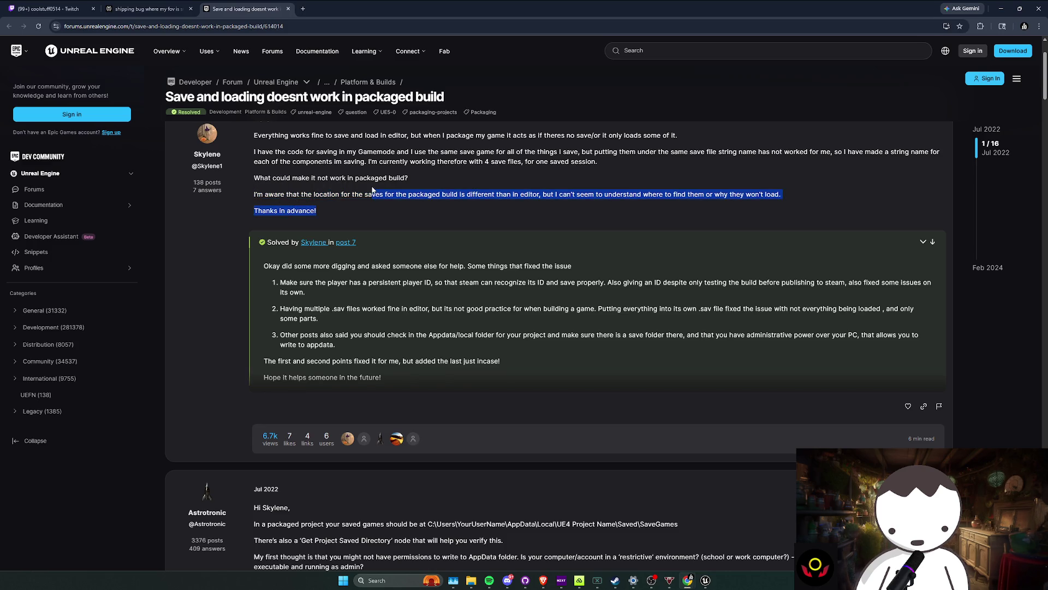
click(405, 182)
scroll(405, 227, up, 1)
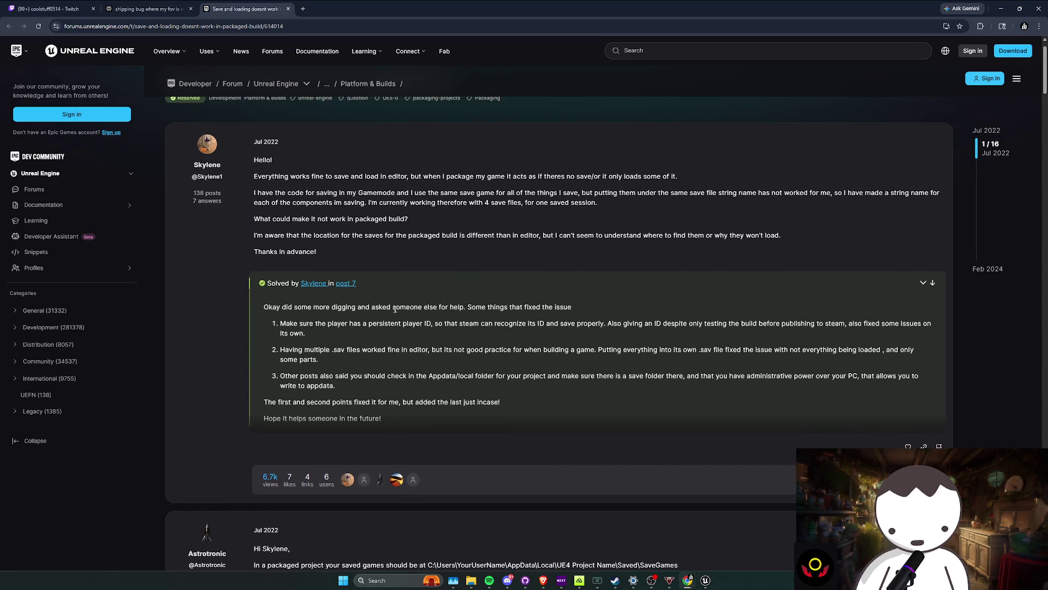
click(932, 282)
Step: Highlight the solution's first fix, using a persistent player ID
scroll(502, 218, up, 1)
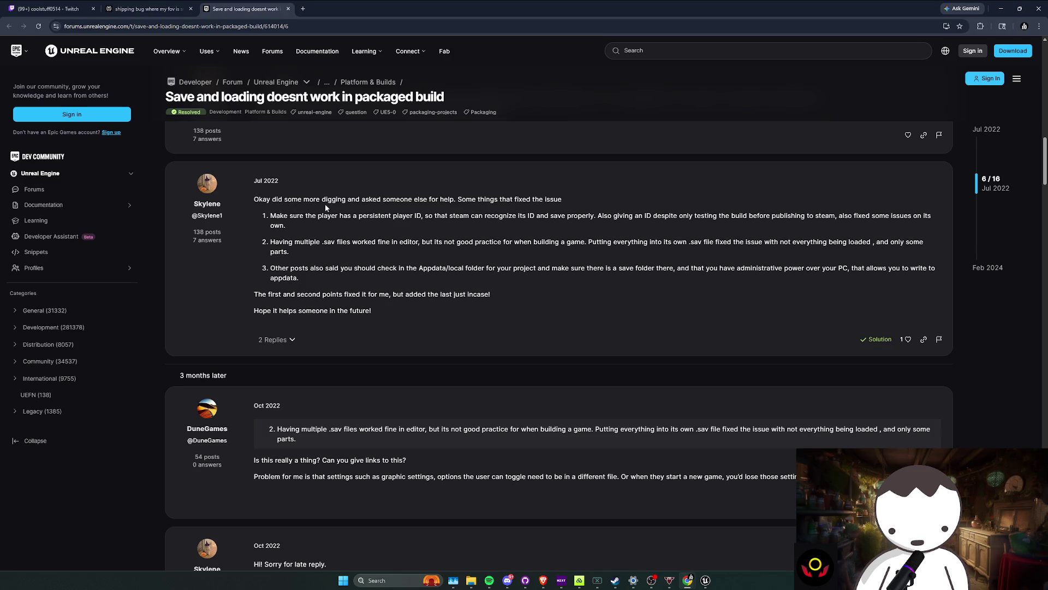
drag(293, 222, 523, 216)
double_click(544, 217)
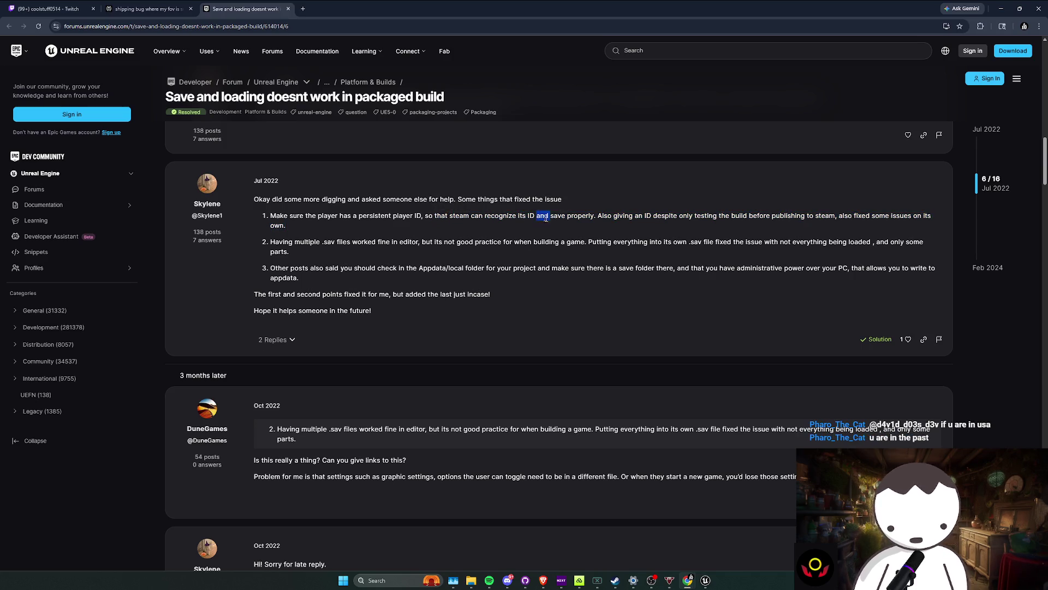
triple_click(546, 216)
click(560, 216)
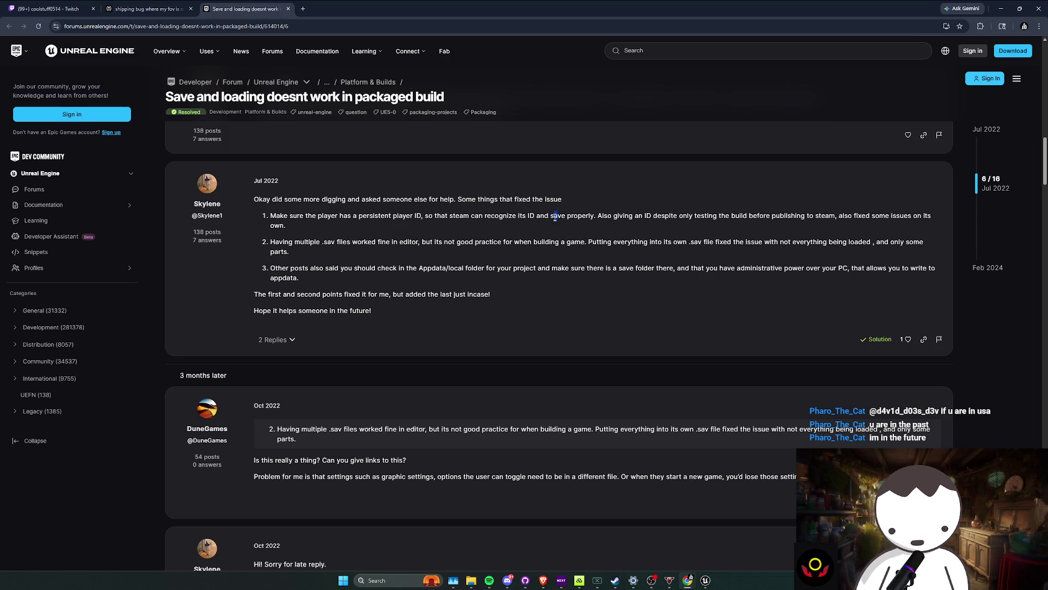
triple_click(561, 226)
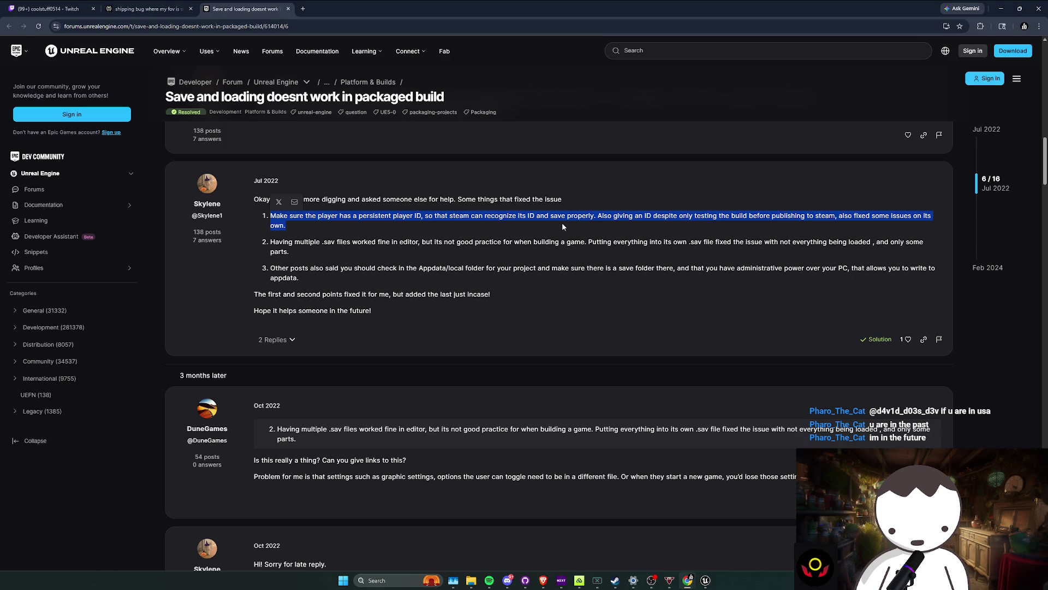
click(563, 221)
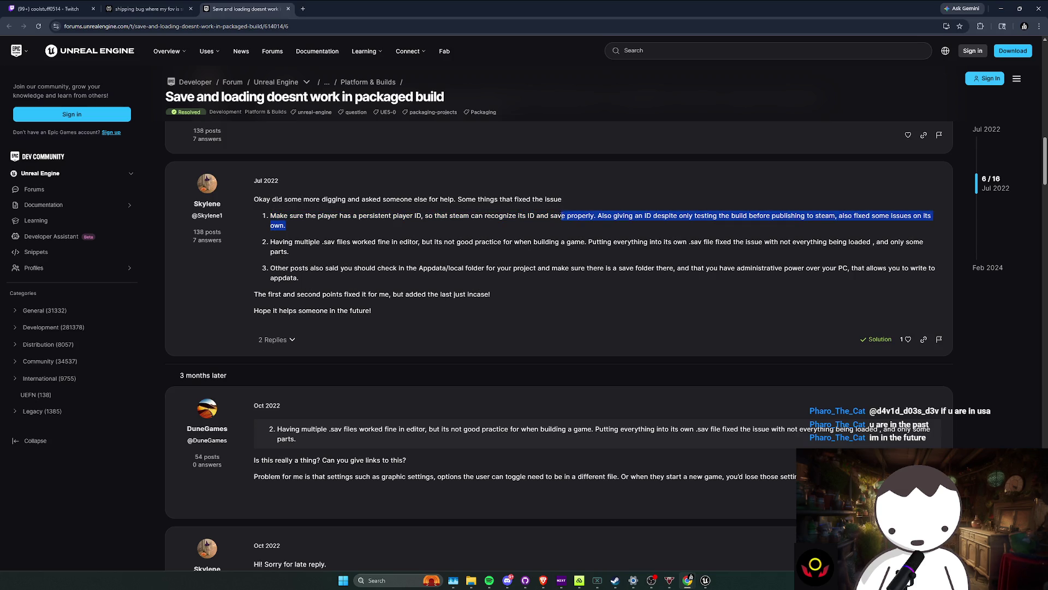
triple_click(562, 218)
click(562, 218)
triple_click(557, 218)
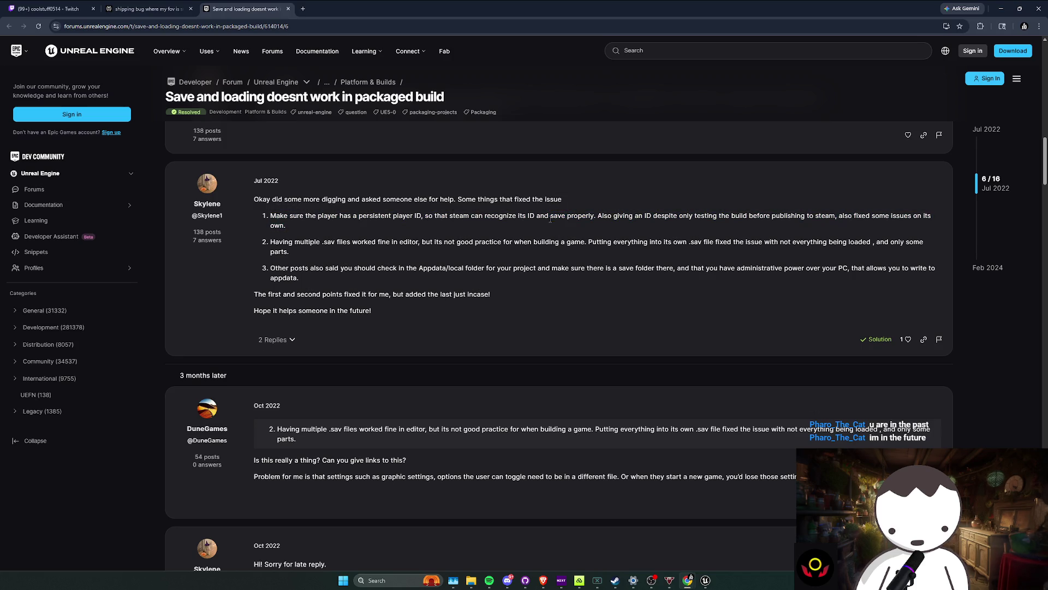
Step: Highlight the second and third suggested fixes while reading them
drag(516, 254, 496, 242)
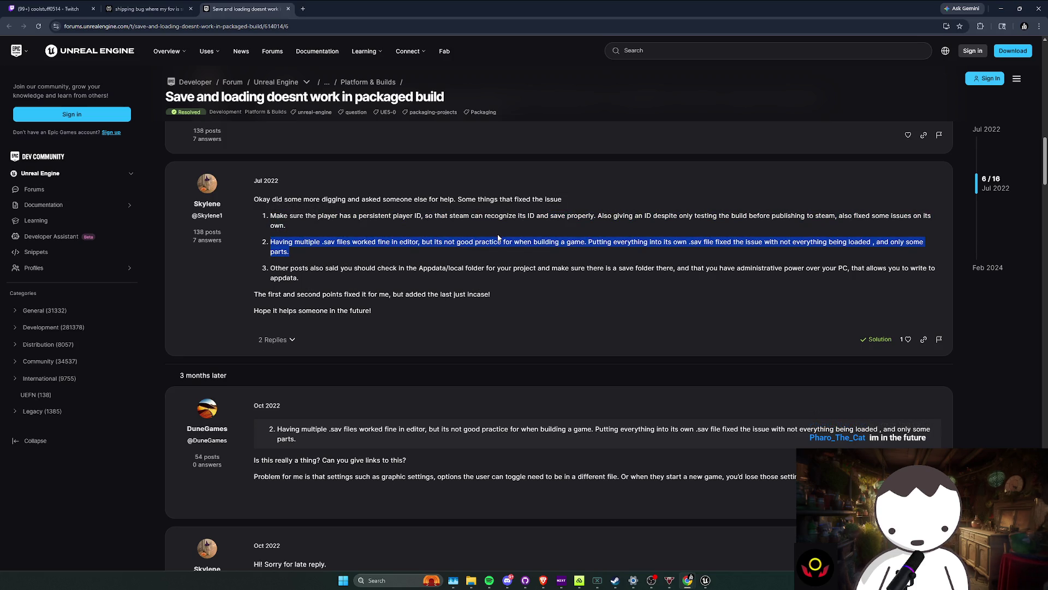
double_click(494, 241)
triple_click(497, 245)
mouse_move(500, 254)
mouse_down()
mouse_move(267, 242)
mouse_move(596, 245)
mouse_up()
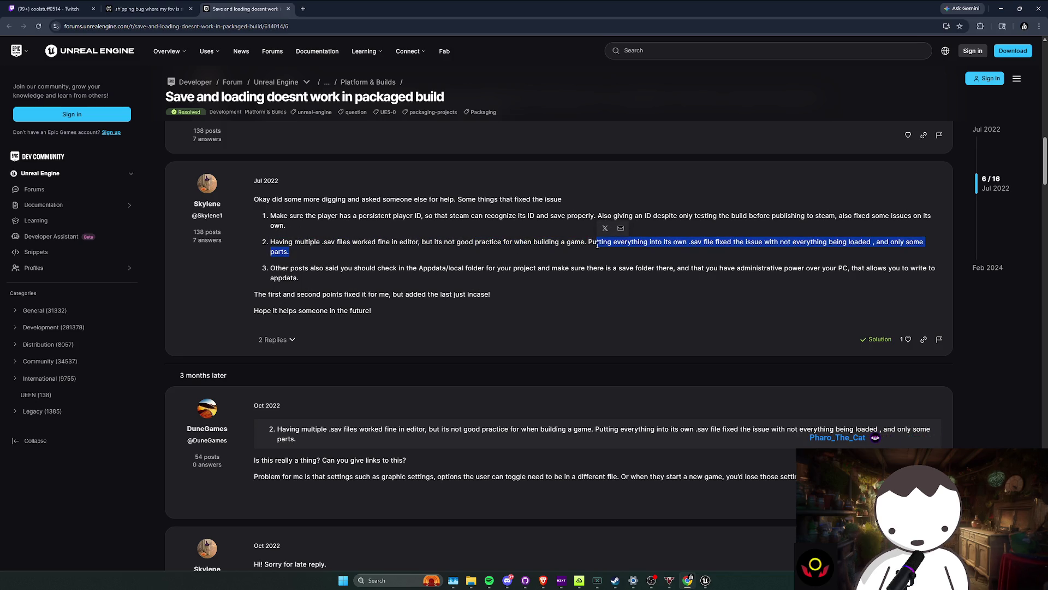
shift+click(709, 245)
click(709, 246)
triple_click(709, 245)
click(709, 250)
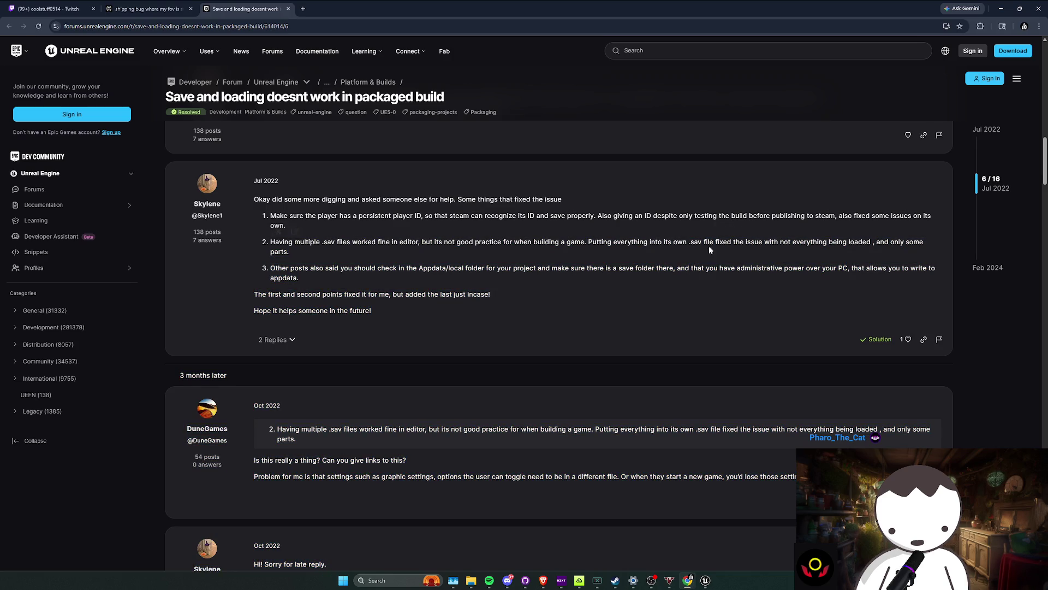
triple_click(709, 250)
drag(693, 255, 691, 277)
click(692, 277)
triple_click(690, 268)
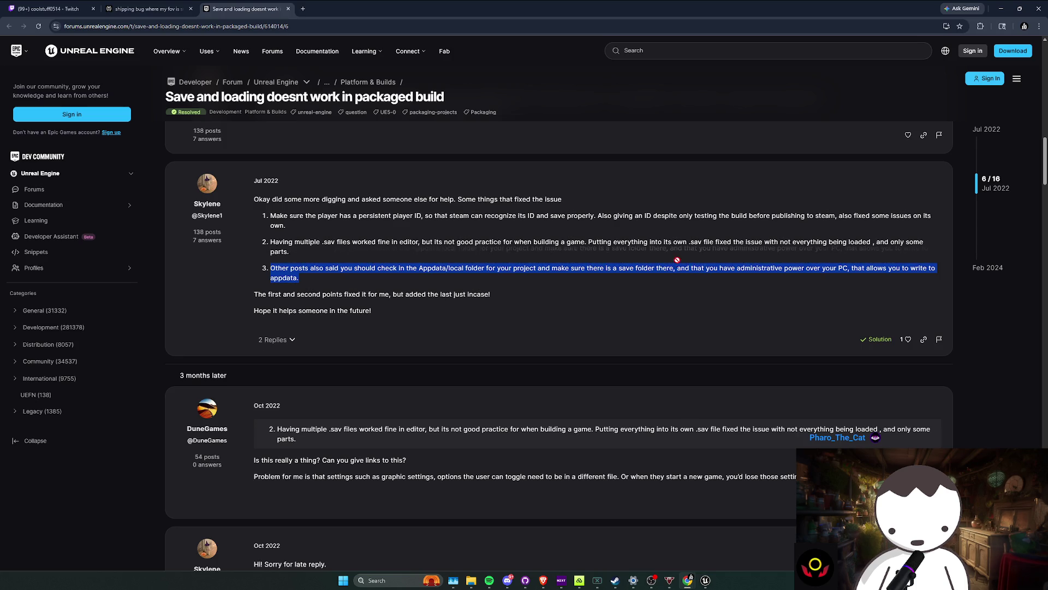
click(674, 283)
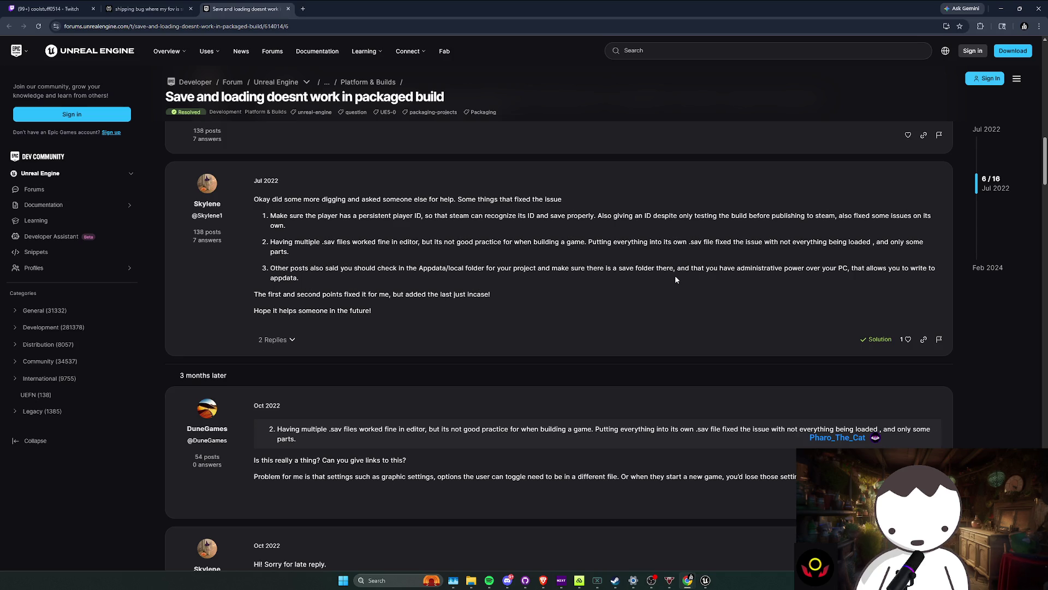
mouse_move(675, 277)
mouse_down()
mouse_move(677, 259)
mouse_move(705, 243)
mouse_move(673, 228)
mouse_up()
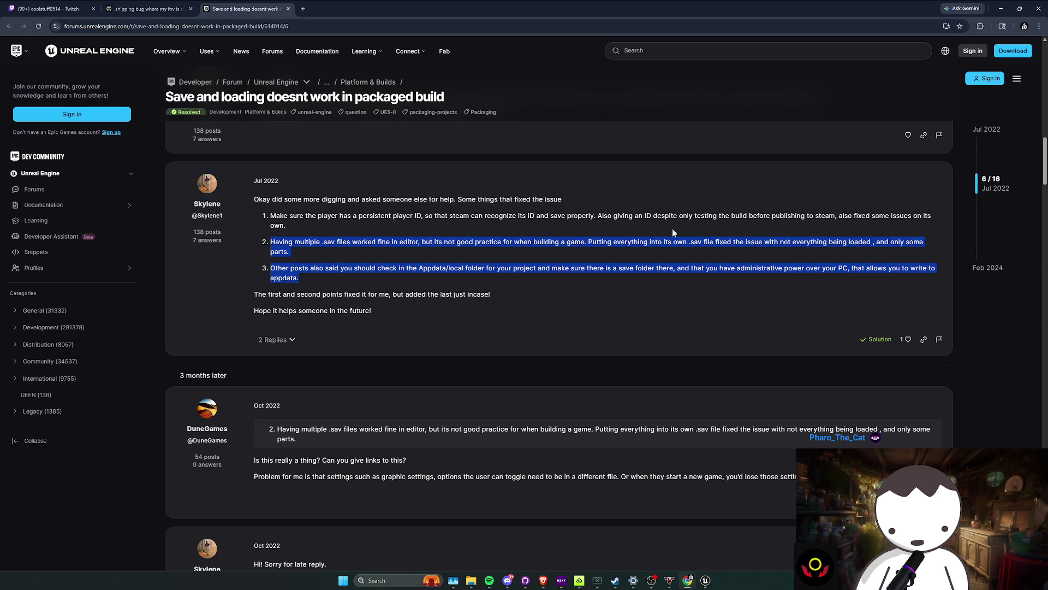
click(671, 251)
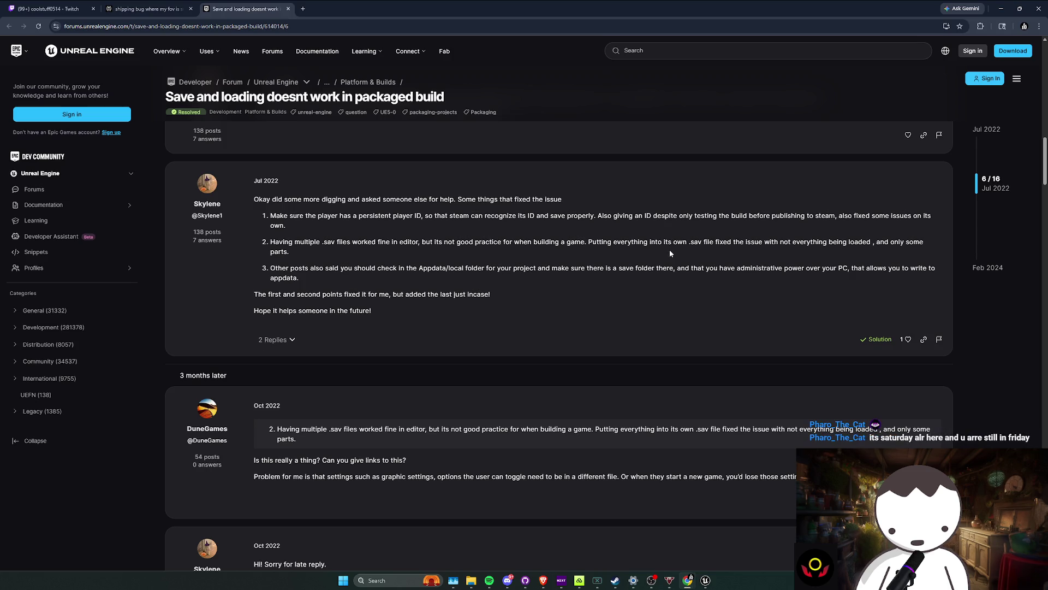
Step: Expand the 2 Replies under the solution post and read the follow-up question
click(262, 340)
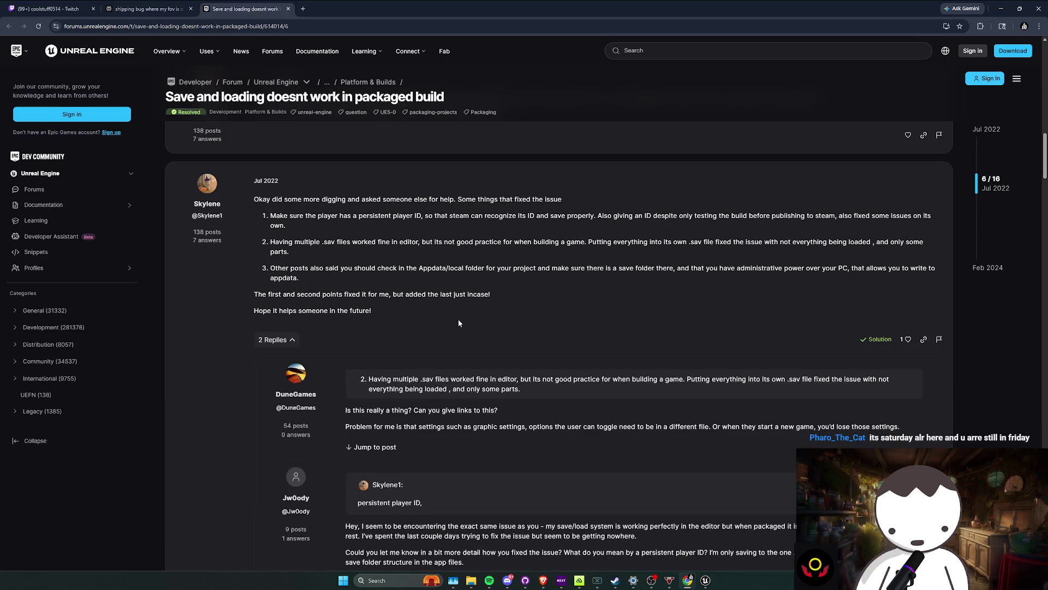
scroll(459, 323, down, 1)
scroll(520, 347, down, 1)
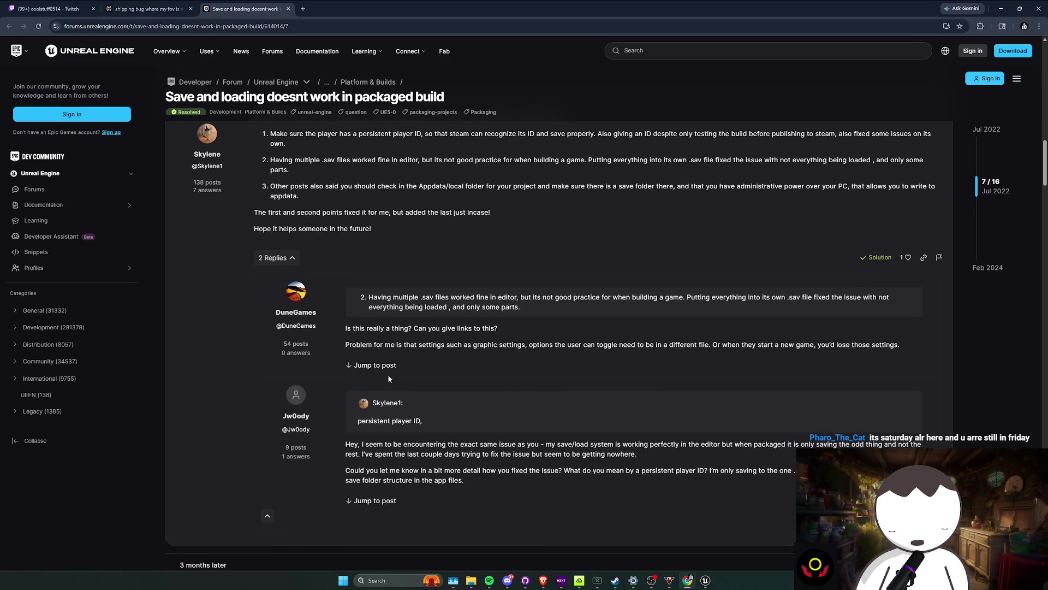
triple_click(403, 444)
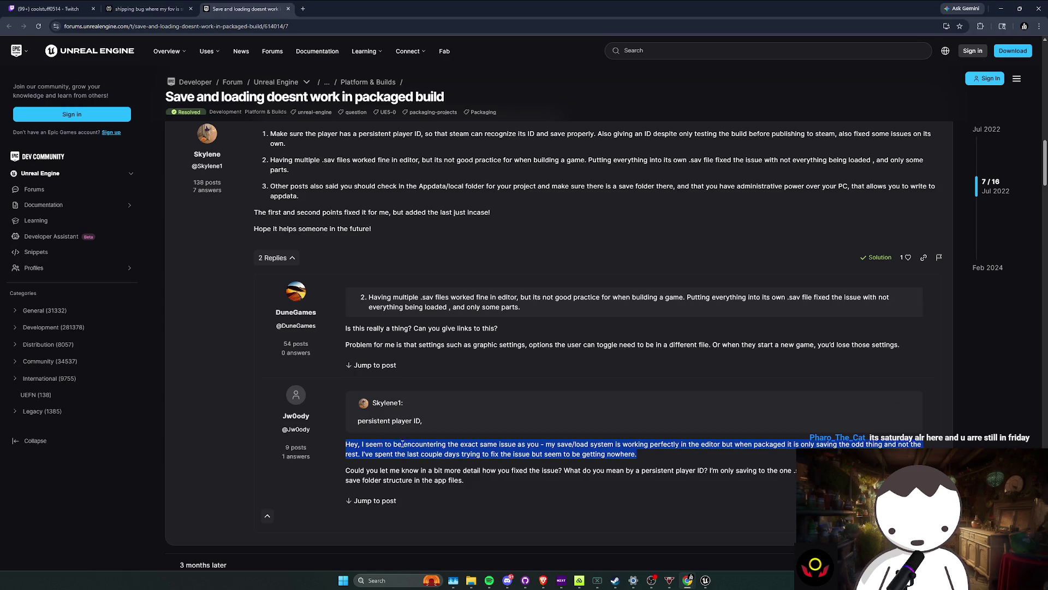
click(441, 442)
scroll(441, 327, up, 3)
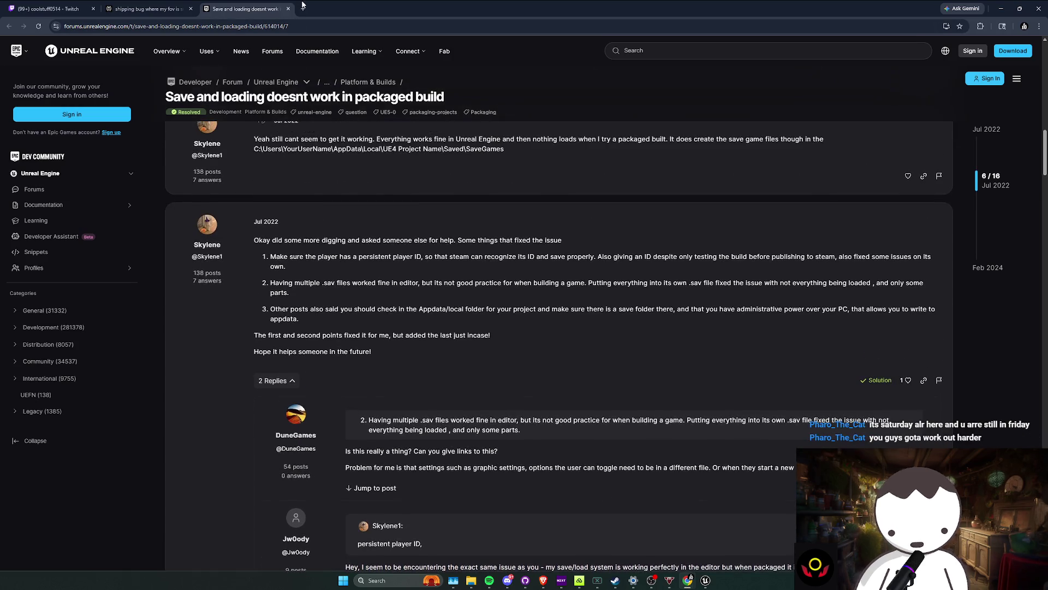
click(303, 9)
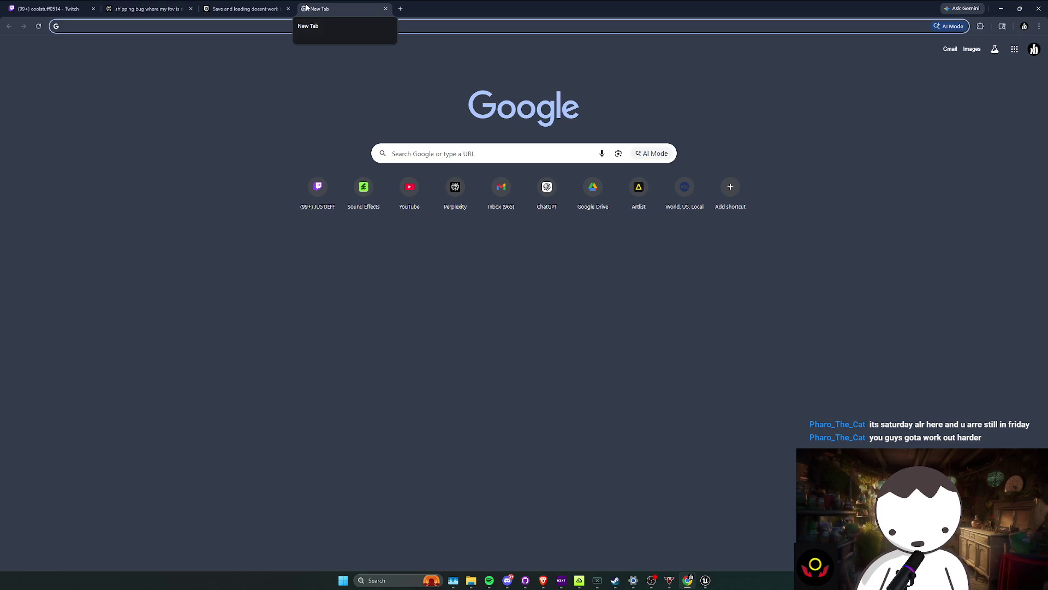
Step: Go to youtube.com and search 'connecting steam to packaged build unreal'
text(yout)
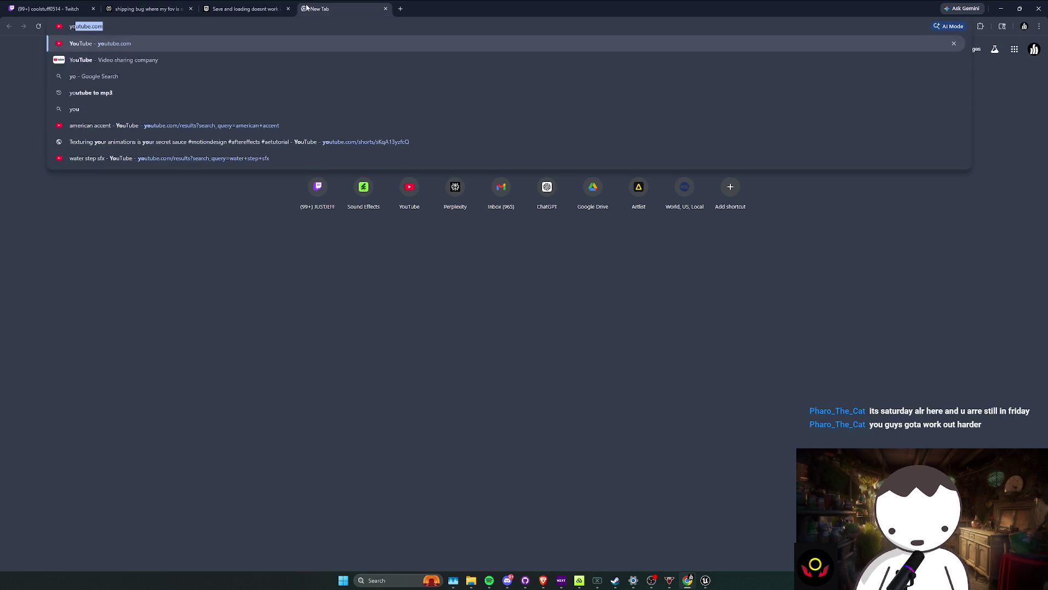
key(Return)
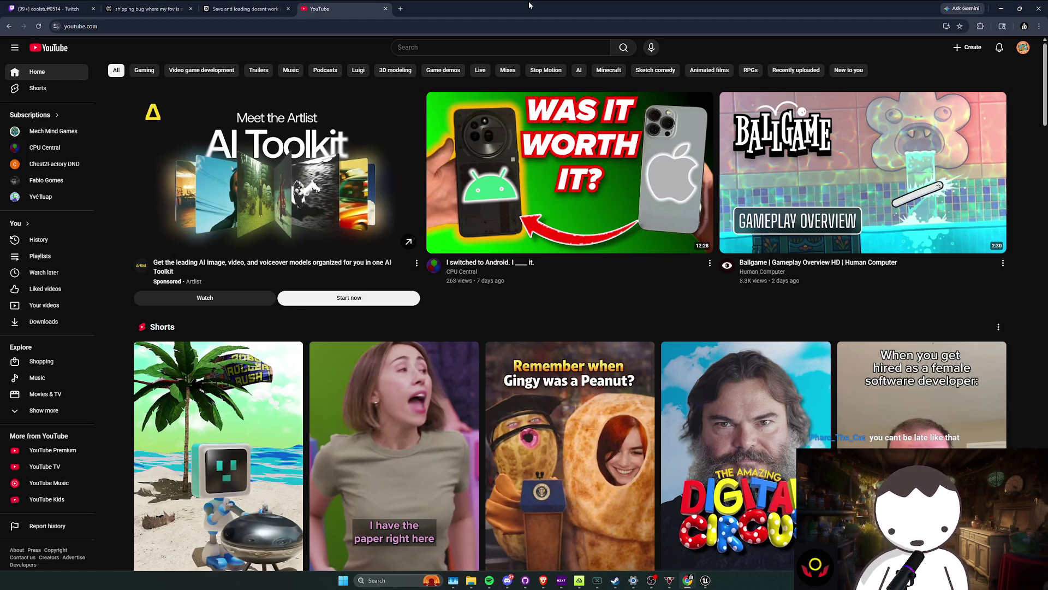
click(519, 44)
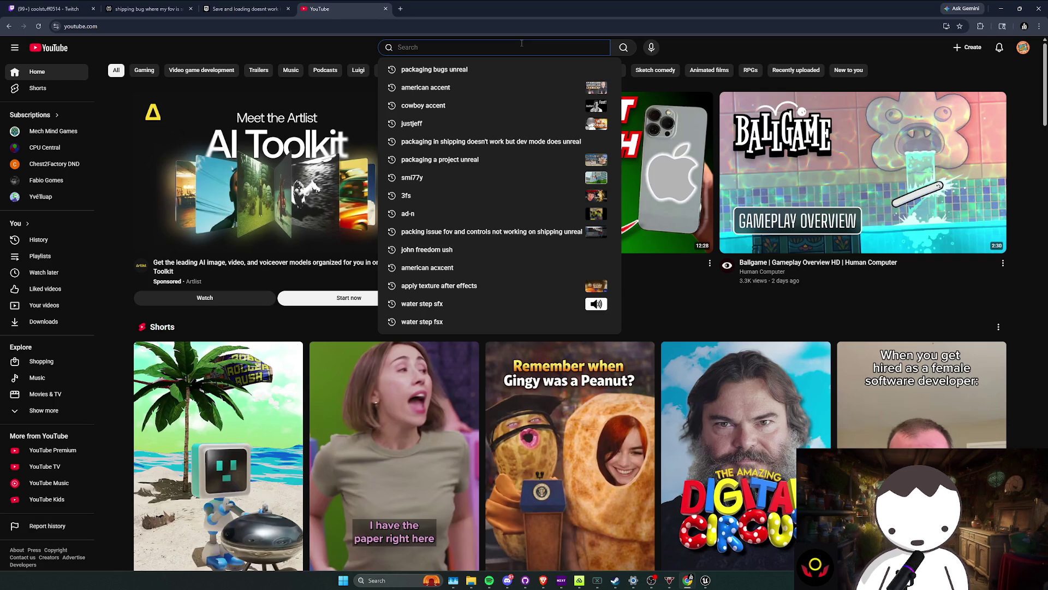
text(connecting )
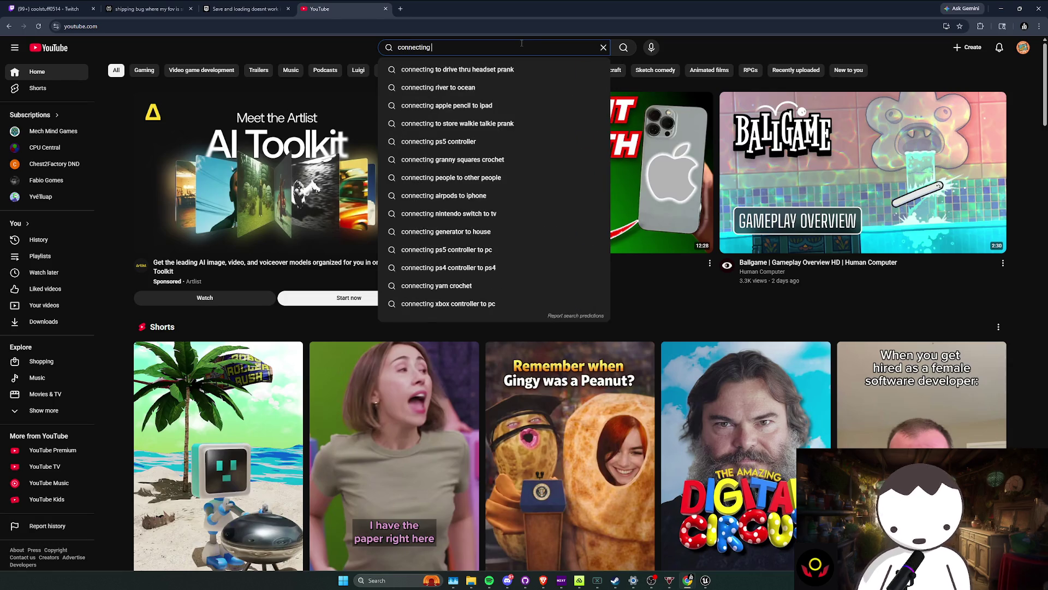
text(steam to )
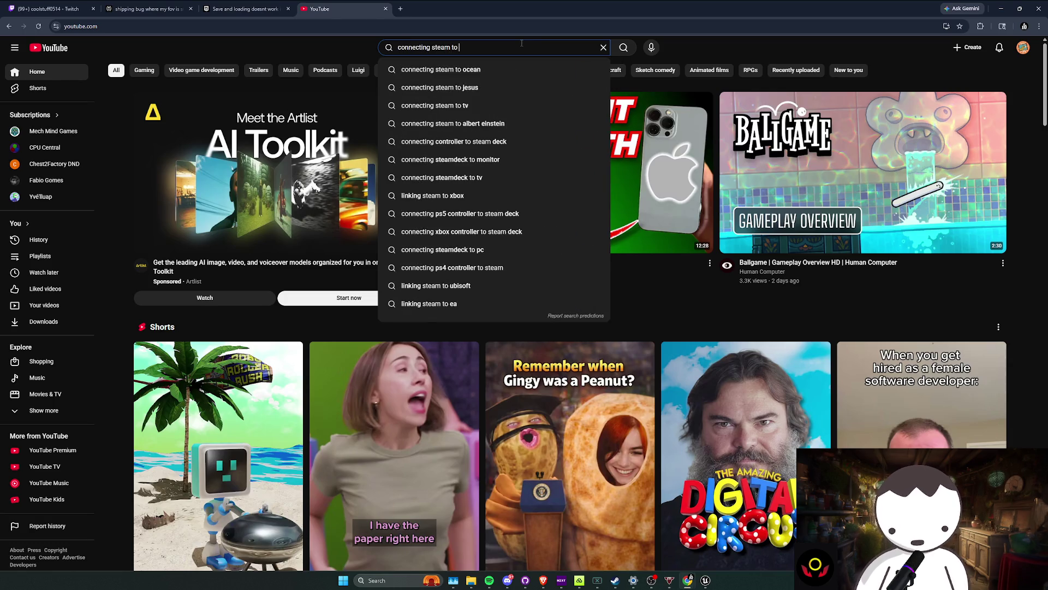
text(packaged build unreal)
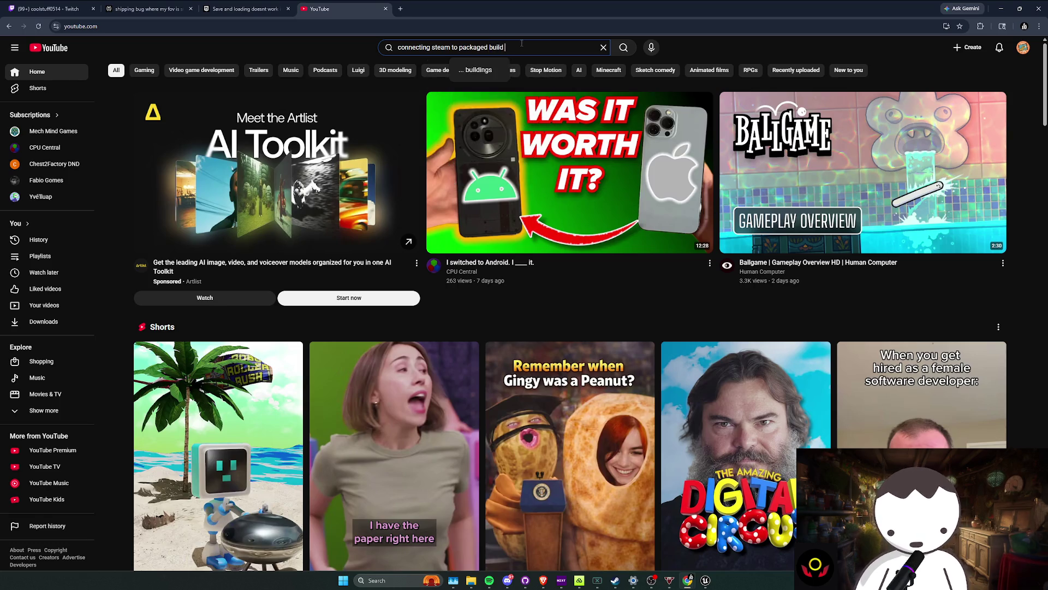
key(Return)
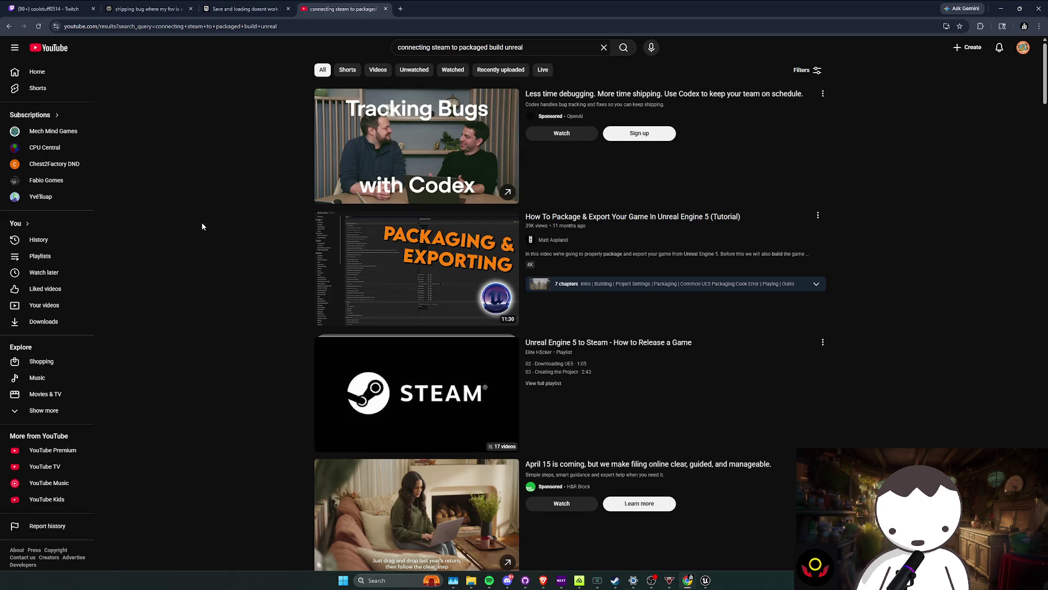
Step: Browse the search results and skim the Steam Shipping Build video preview
scroll(201, 220, down, 2)
scroll(202, 224, down, 2)
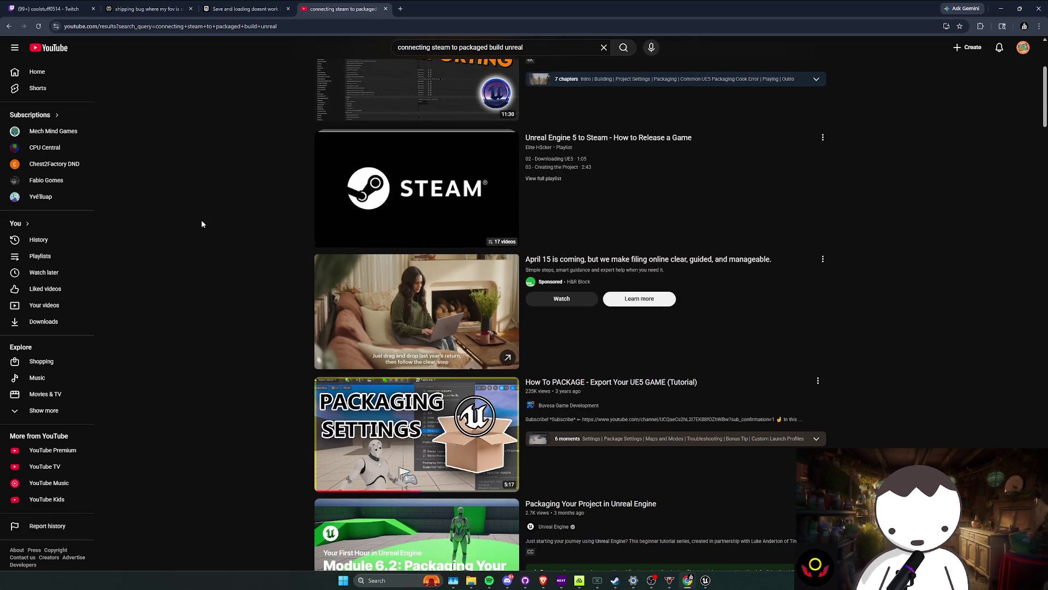
scroll(201, 224, down, 2)
scroll(201, 224, down, 3)
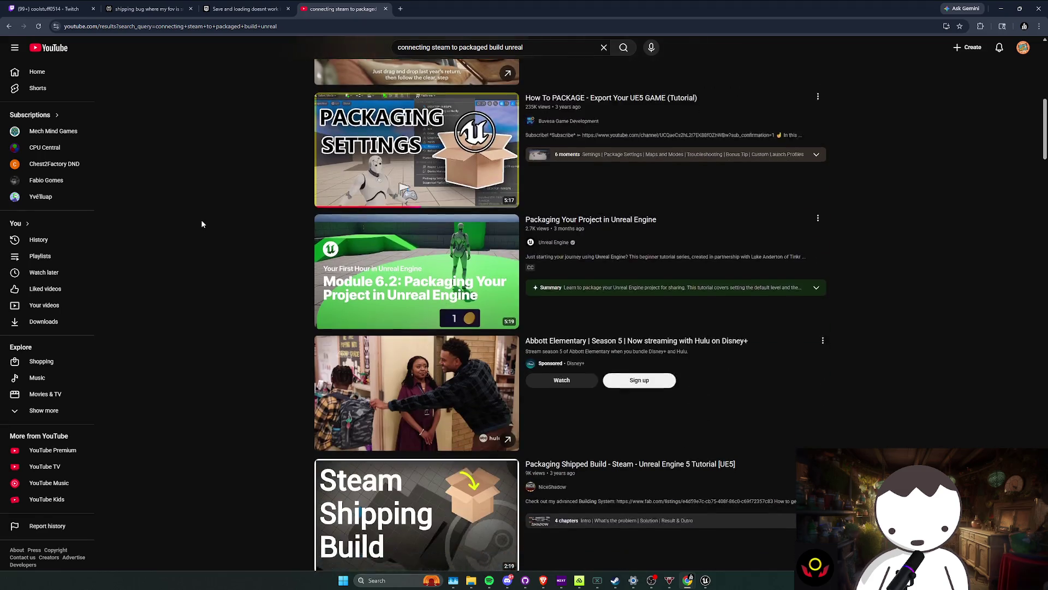
scroll(201, 224, down, 2)
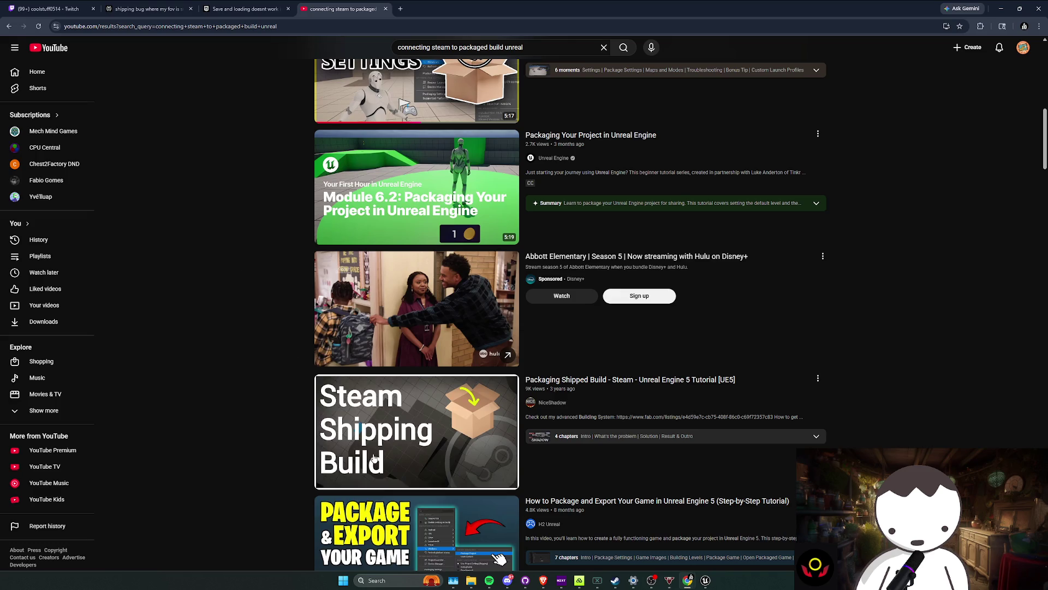
mouse_move(375, 458)
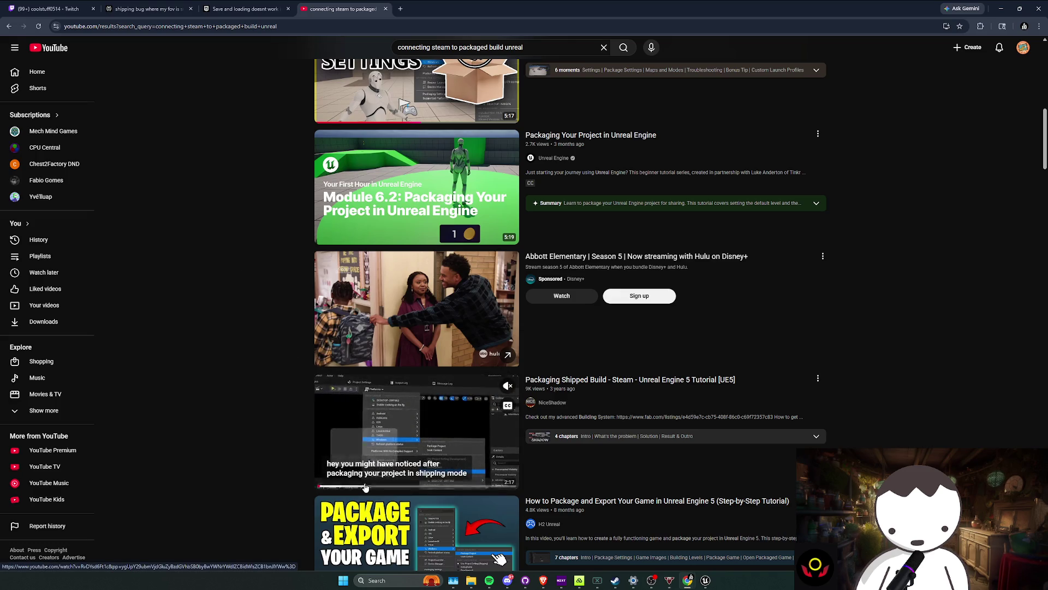
click(402, 484)
click(494, 485)
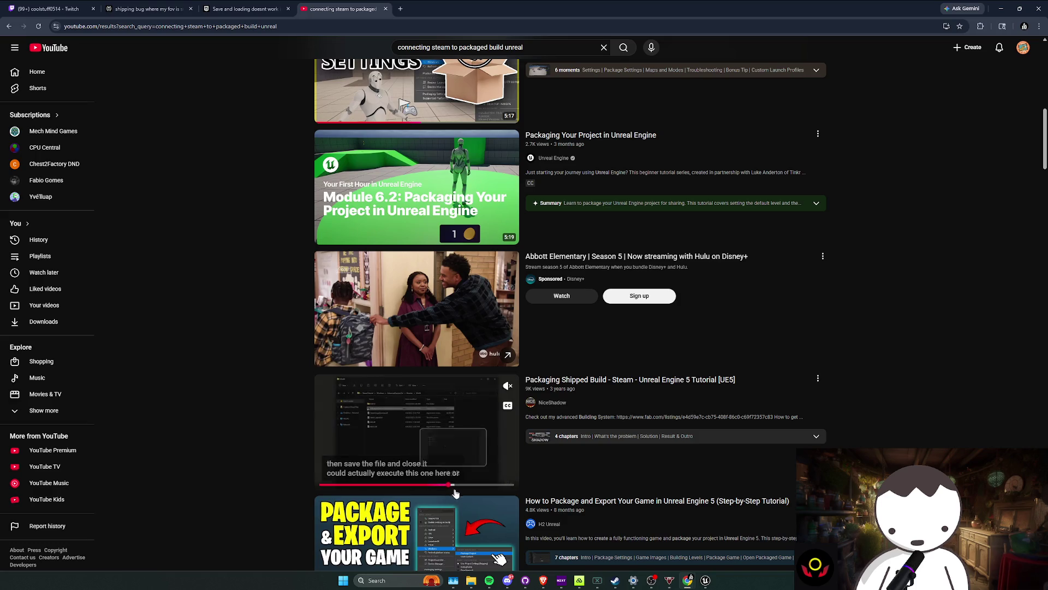
scroll(235, 402, down, 2)
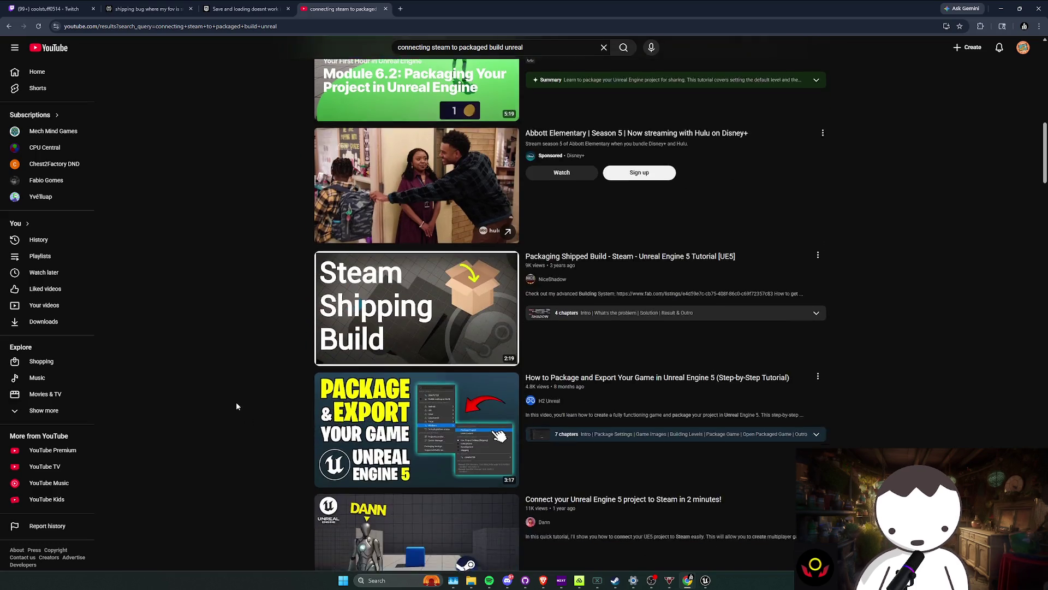
scroll(236, 401, up, 1)
Step: Change the search to 'connecting steam to unreal' and open the 'Connect your Unreal Engine 5 project to Steam' video
drag(523, 48, 459, 47)
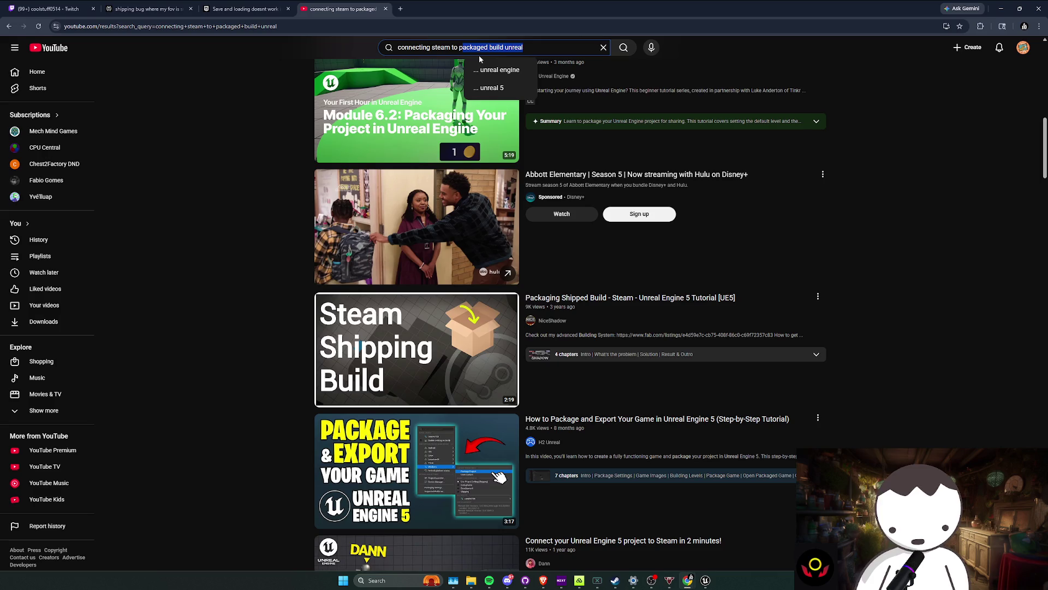
text(unreal)
key(Return)
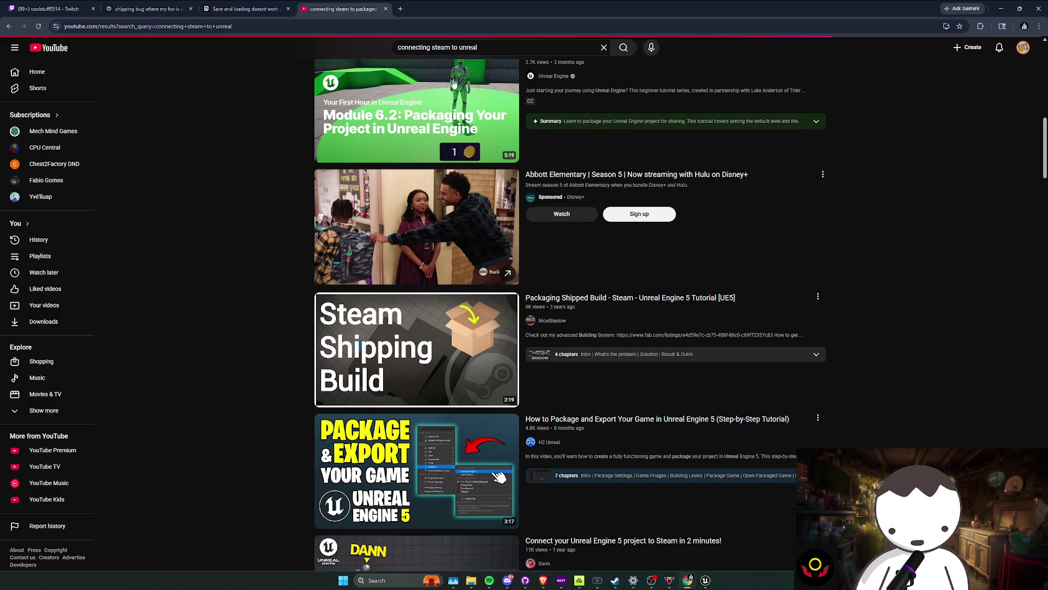
scroll(195, 281, down, 1)
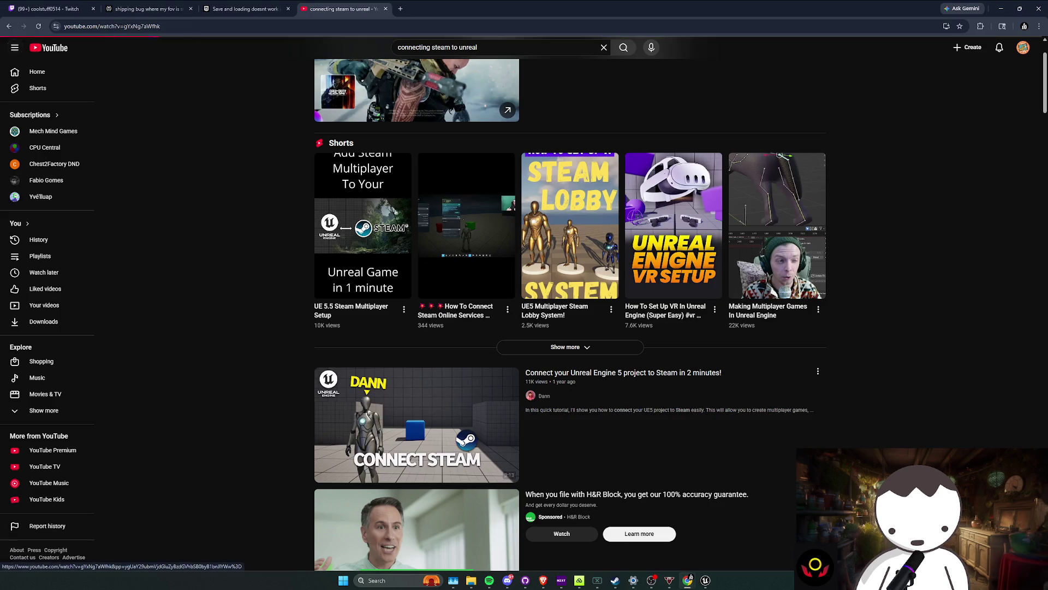
click(382, 420)
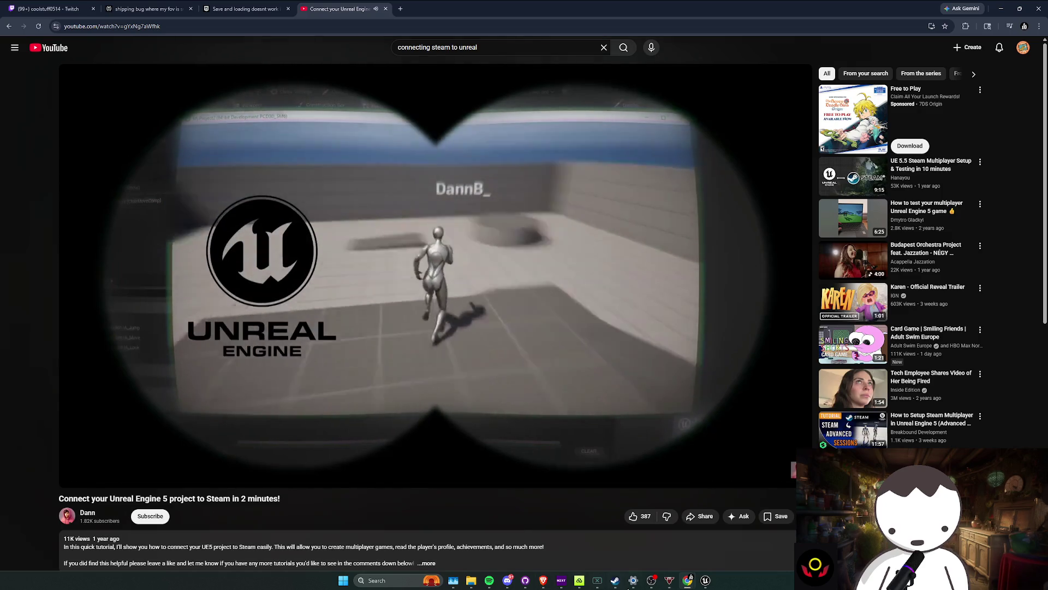
Step: Point the OBS Chrome capture source at the browser window playing the tutorial, then close OBS
click(653, 582)
click(653, 582)
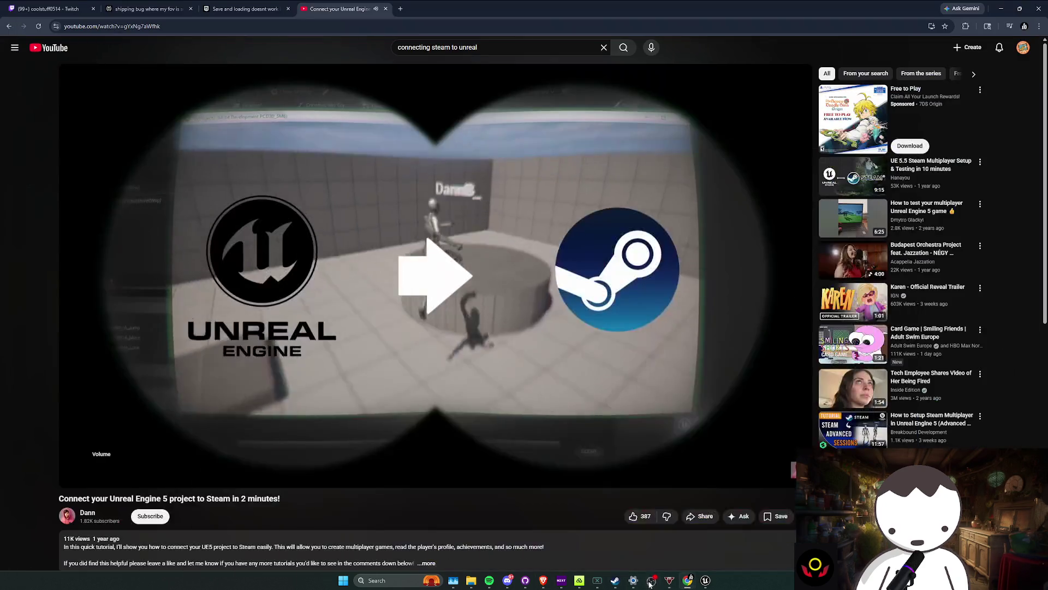
click(653, 583)
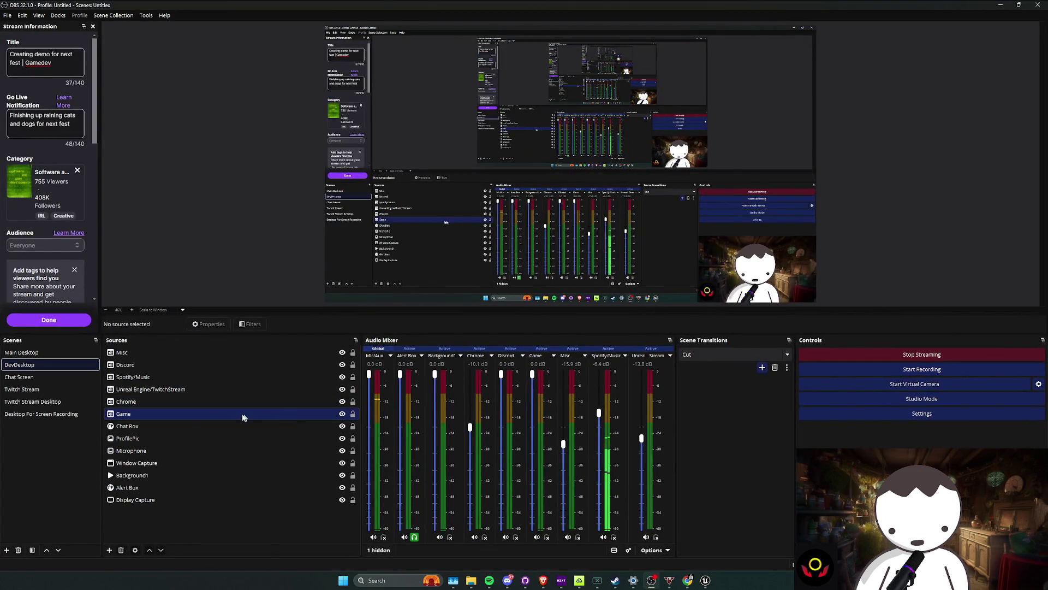
double_click(164, 402)
click(465, 185)
click(466, 224)
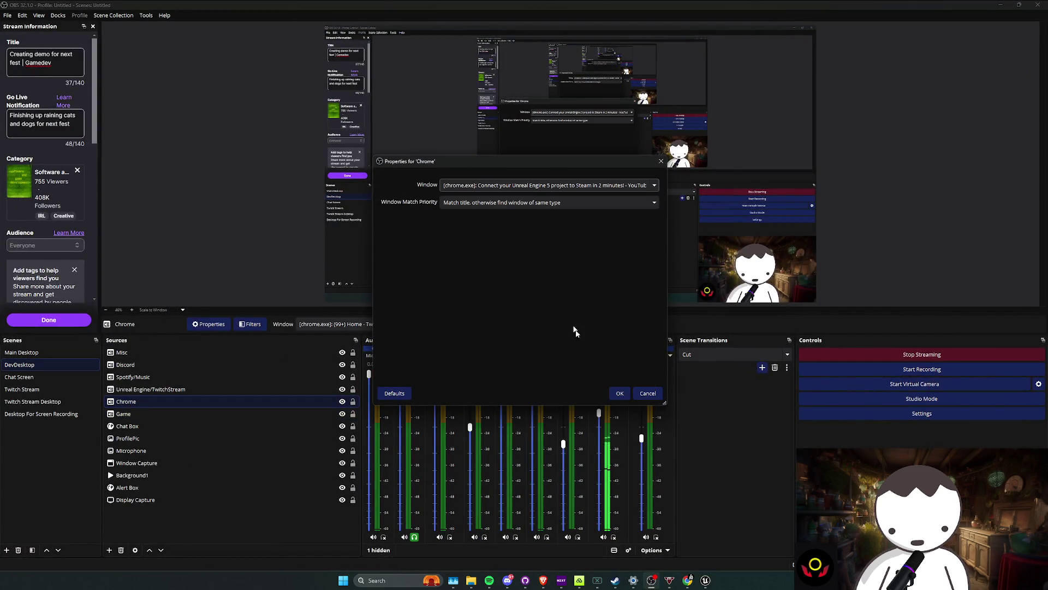
click(619, 393)
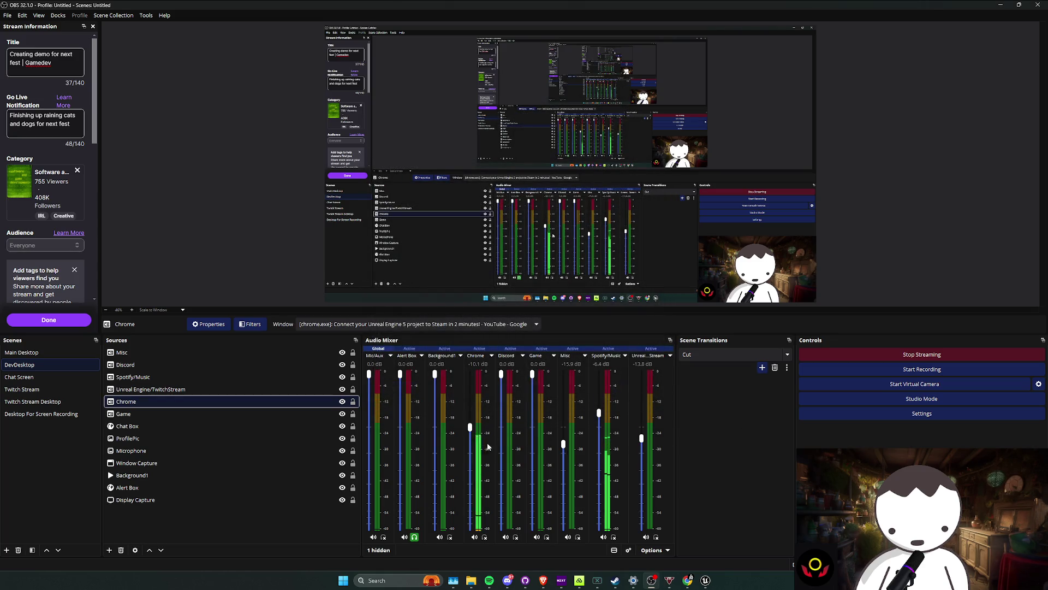
click(1042, 13)
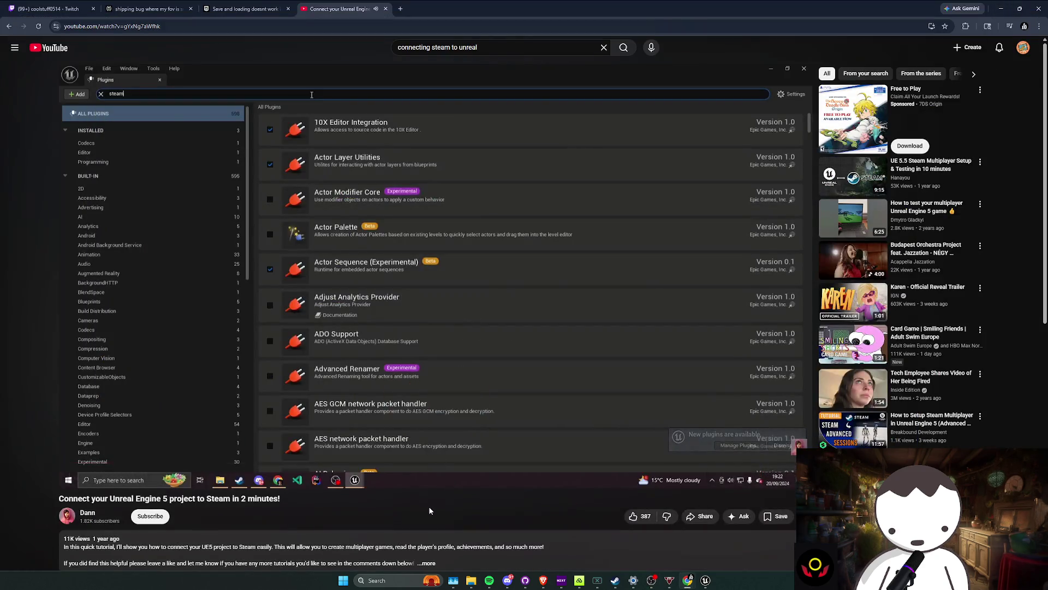
Step: Watch the Steam tutorial at 2x speed up to about 1:38 of 3:12
drag(431, 391, 435, 385)
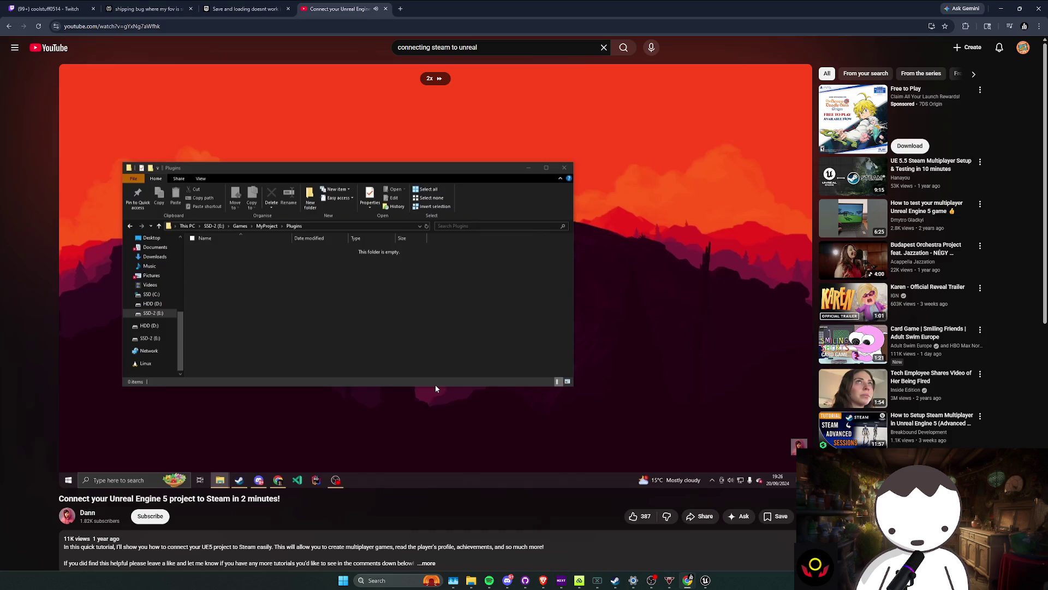
drag(436, 385, 462, 359)
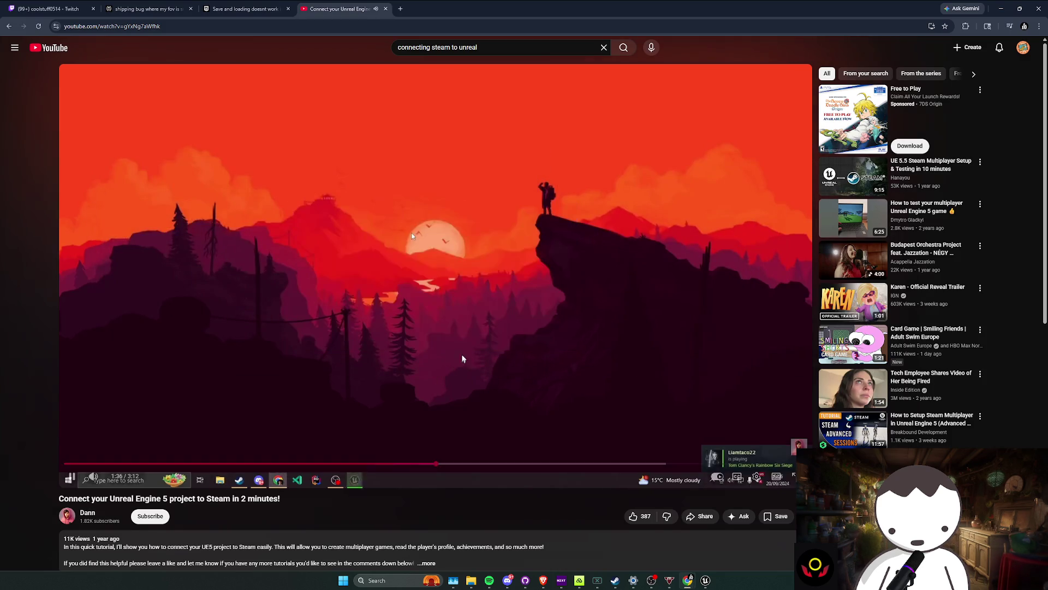
scroll(463, 359, down, 3)
Step: Play the tutorial at 2x, pause at 2:56, and return to the save-and-loading forum tab
scroll(467, 352, up, 3)
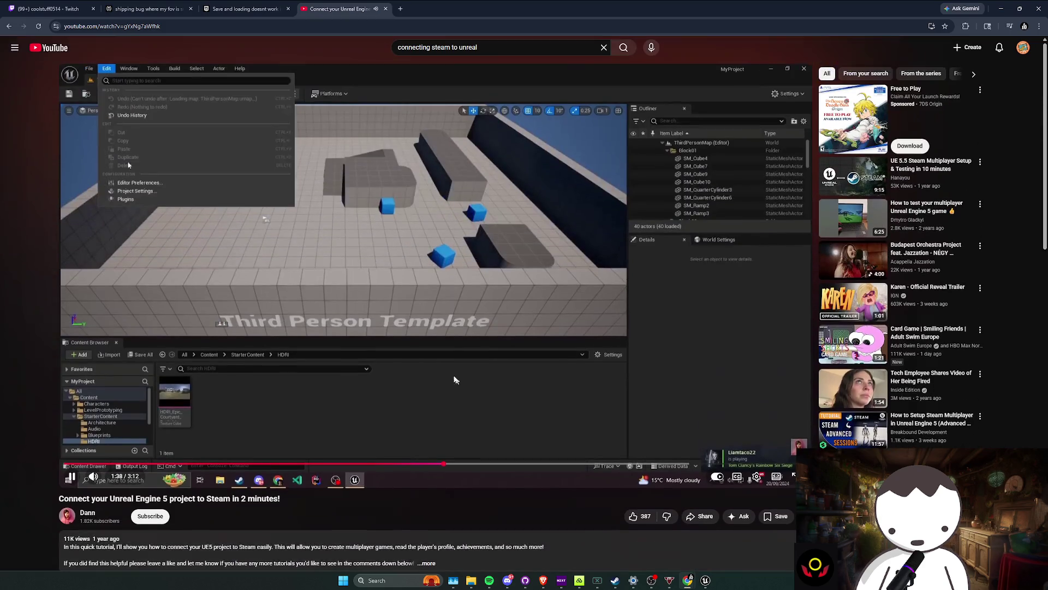
drag(449, 374, 449, 375)
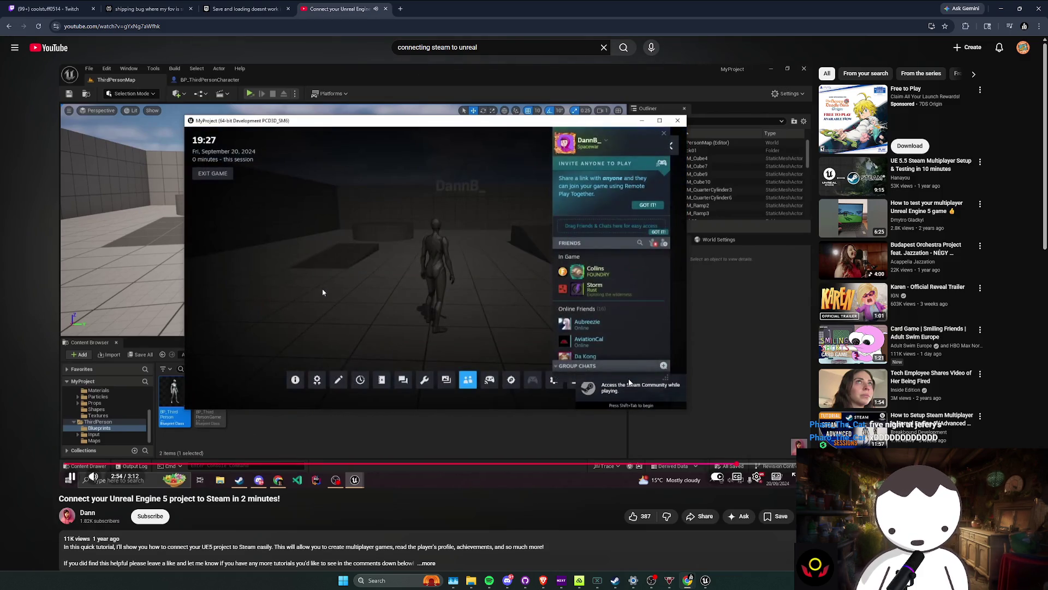
click(323, 292)
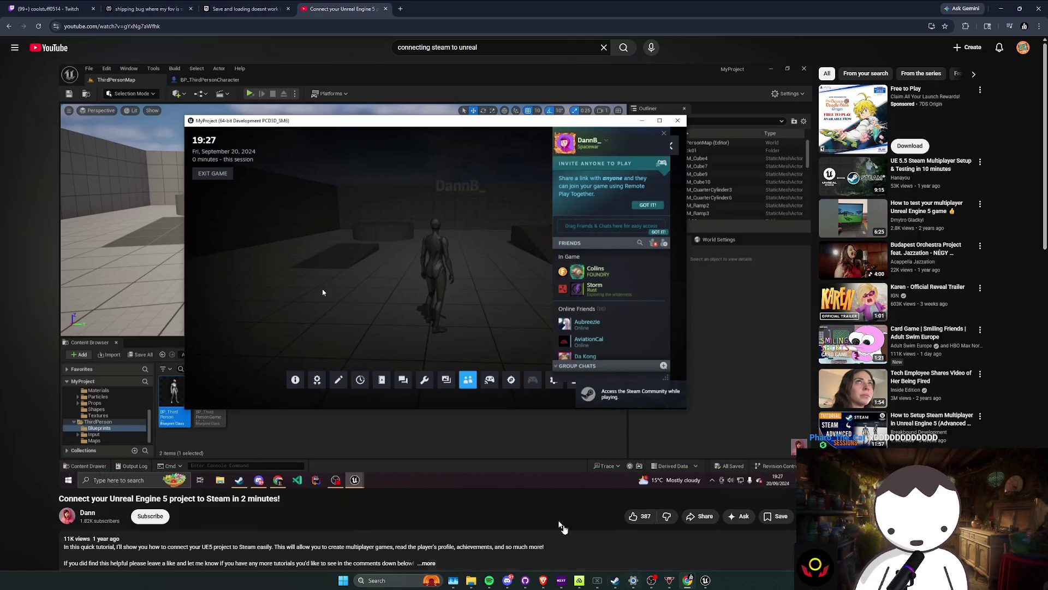
click(213, 6)
scroll(955, 276, down, 15)
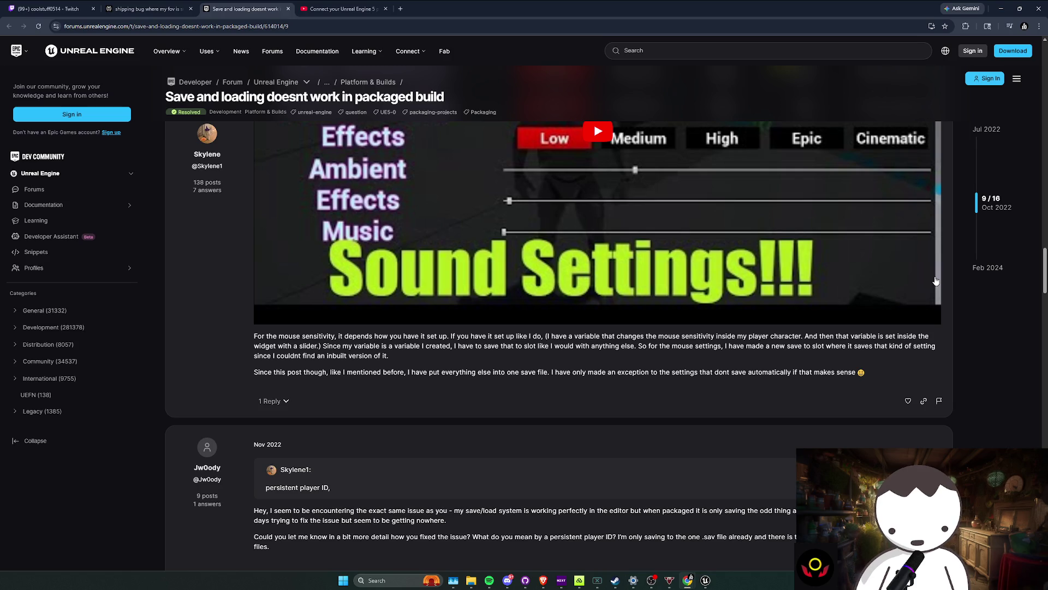
Step: Highlight the reply describing the same save issue and its follow-up question
scroll(934, 277, down, 3)
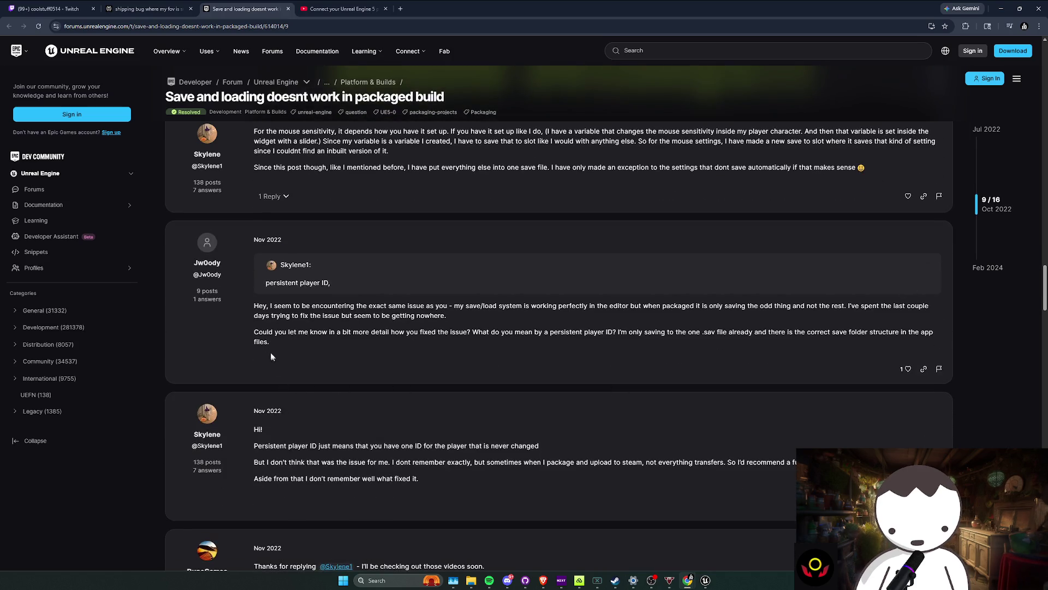
drag(255, 305, 412, 323)
click(439, 313)
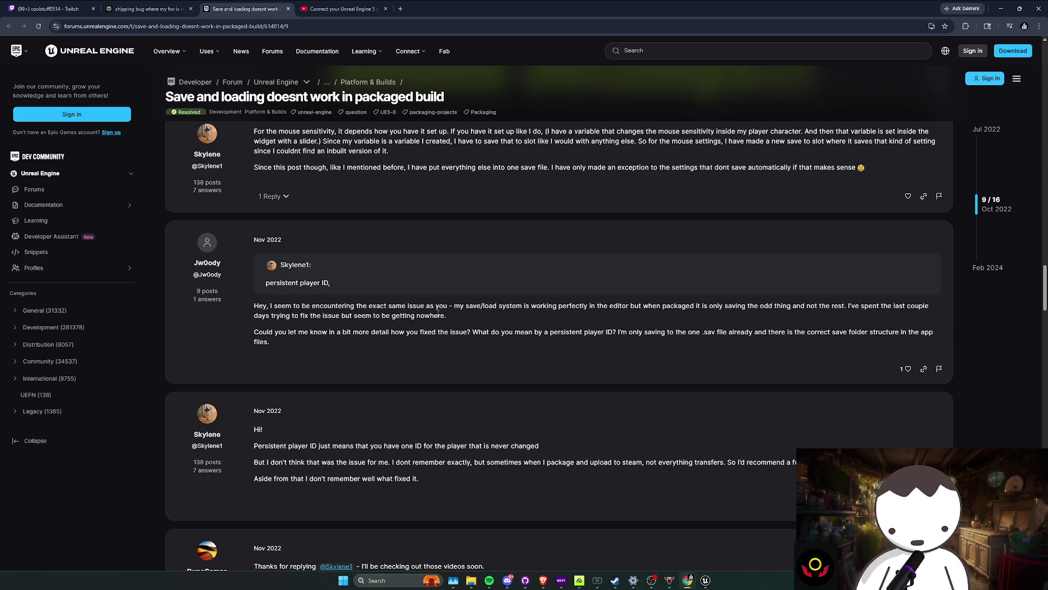
drag(599, 326, 725, 304)
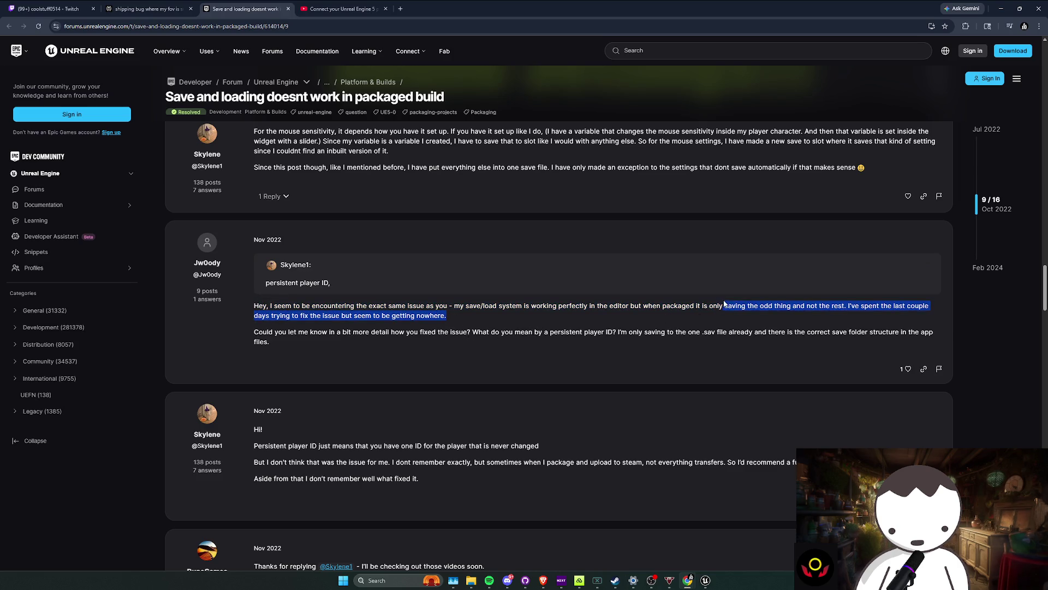
mouse_move(850, 305)
mouse_down()
mouse_move(341, 315)
mouse_move(304, 331)
mouse_move(338, 344)
mouse_up()
click(341, 343)
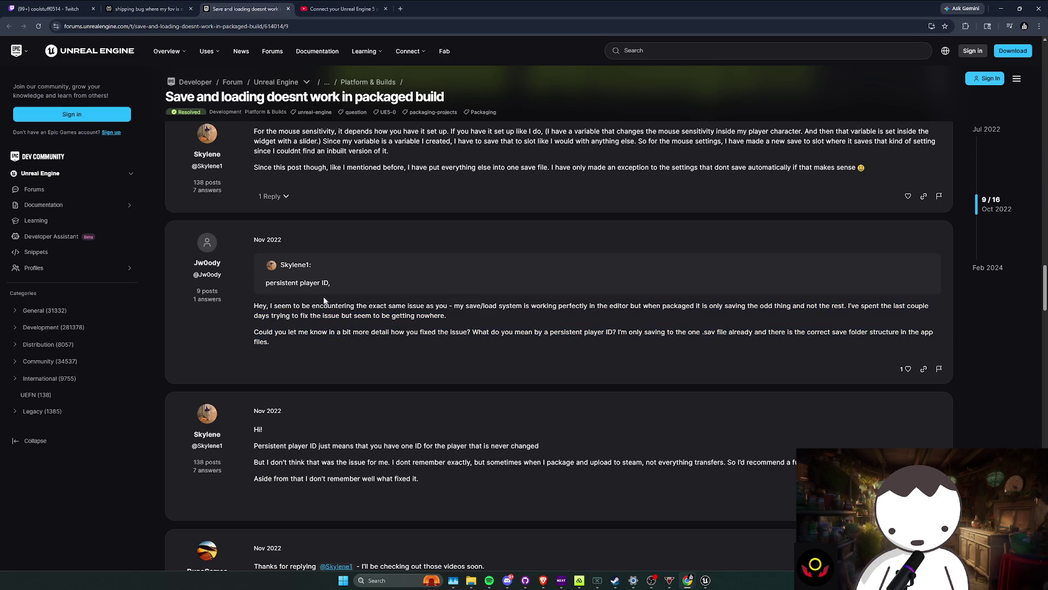
Step: Jump to the thread top and select each listed fix: persistent player ID, single .sav files, third fix
key(Home)
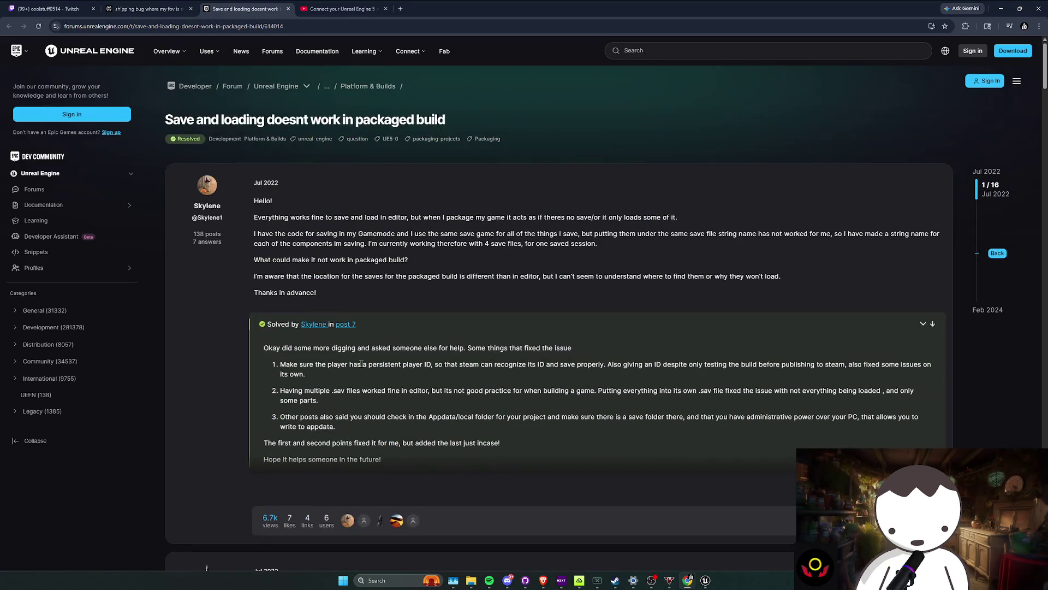
triple_click(361, 364)
click(353, 376)
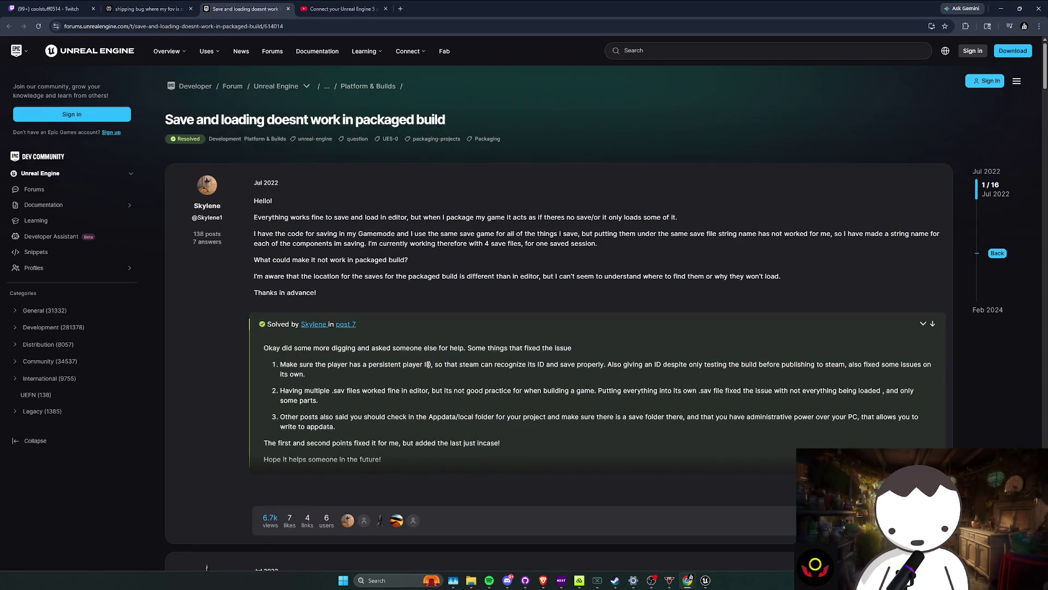
drag(495, 365, 628, 371)
triple_click(658, 367)
click(645, 371)
drag(649, 368, 653, 359)
triple_click(651, 362)
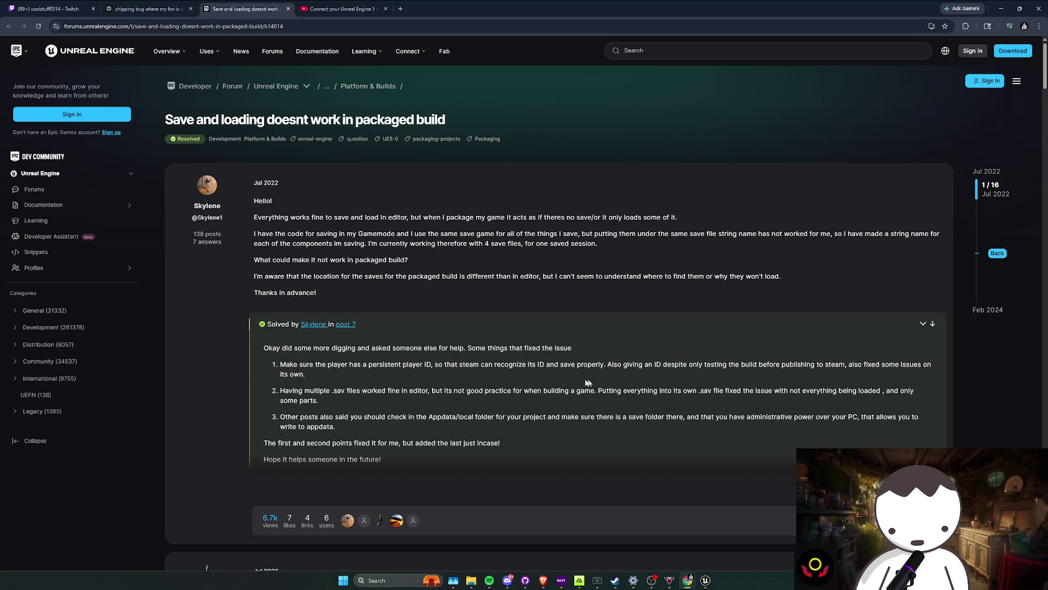
drag(322, 403, 312, 389)
click(312, 390)
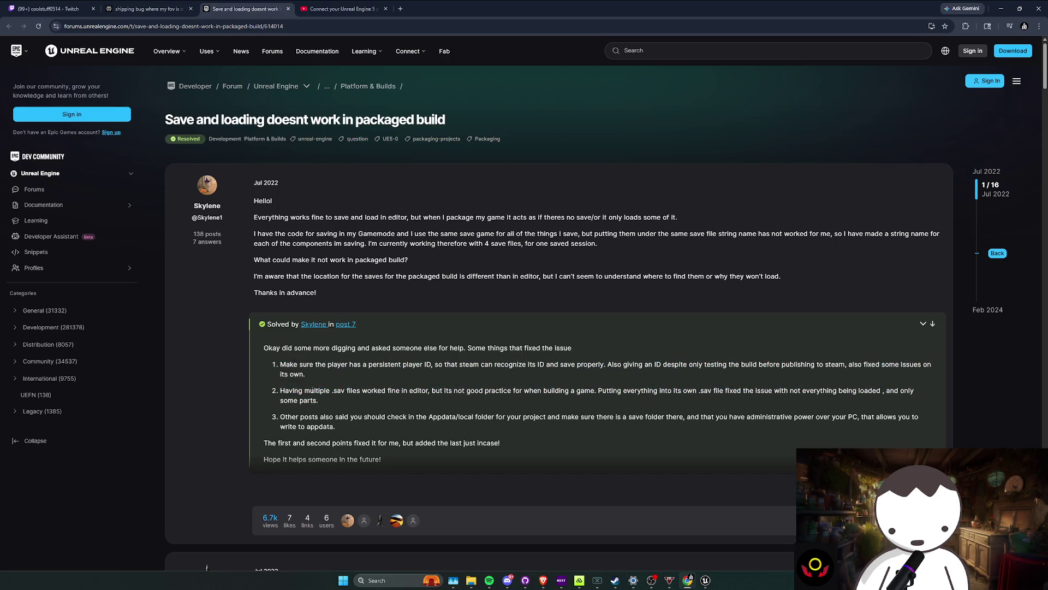
triple_click(325, 423)
click(401, 426)
Step: Bring up the RainingCatsAndDogs project folder, then reselect the forum's Appdata save-folder fix
mouse_move(471, 580)
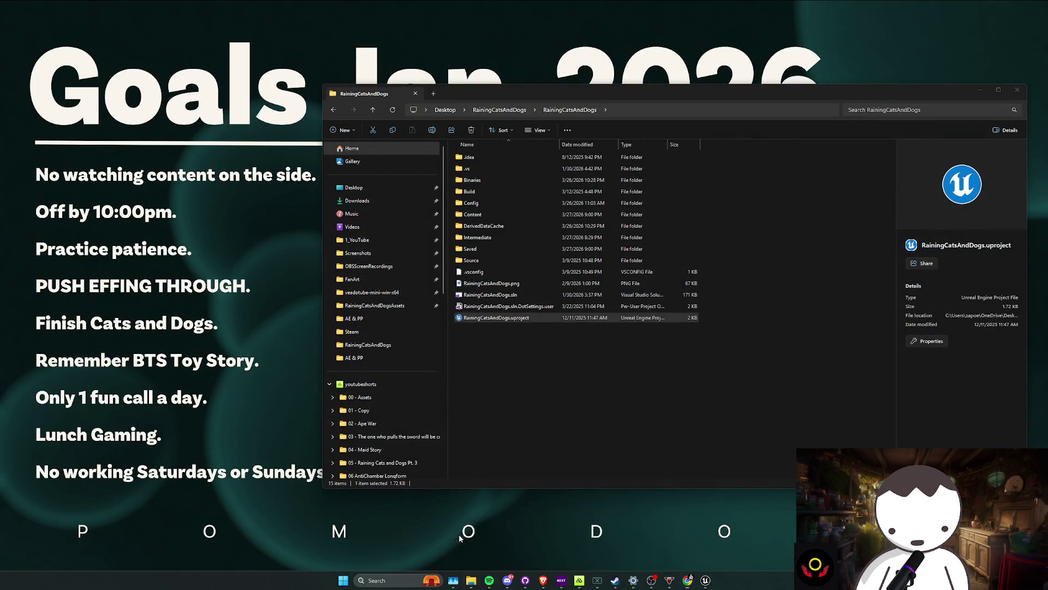
click(459, 534)
mouse_move(609, 92)
mouse_down()
mouse_move(677, 104)
mouse_move(417, 113)
mouse_move(358, 87)
mouse_move(332, 49)
mouse_up()
click(795, 238)
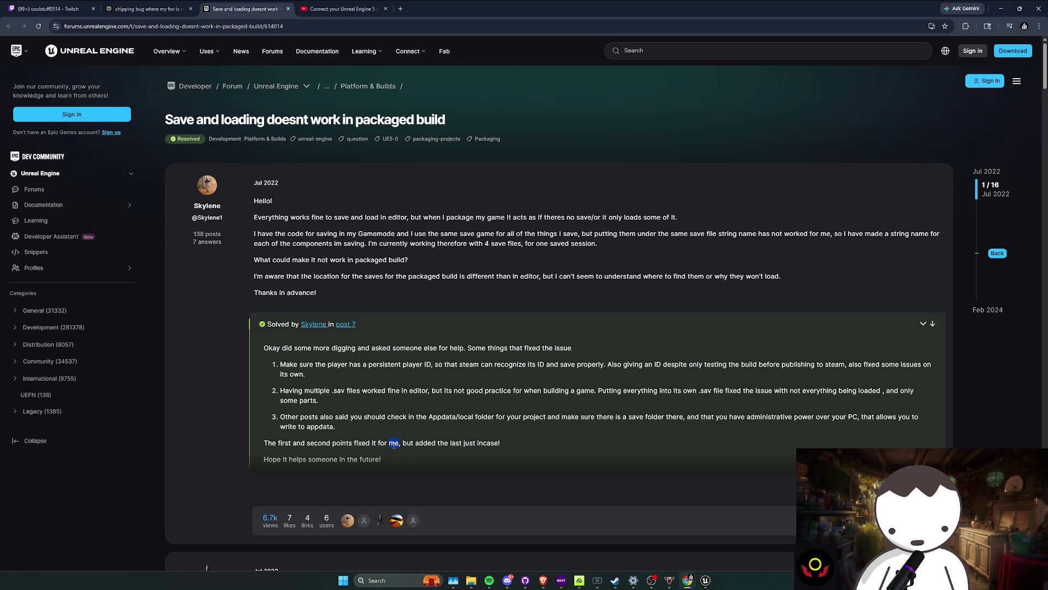
triple_click(402, 411)
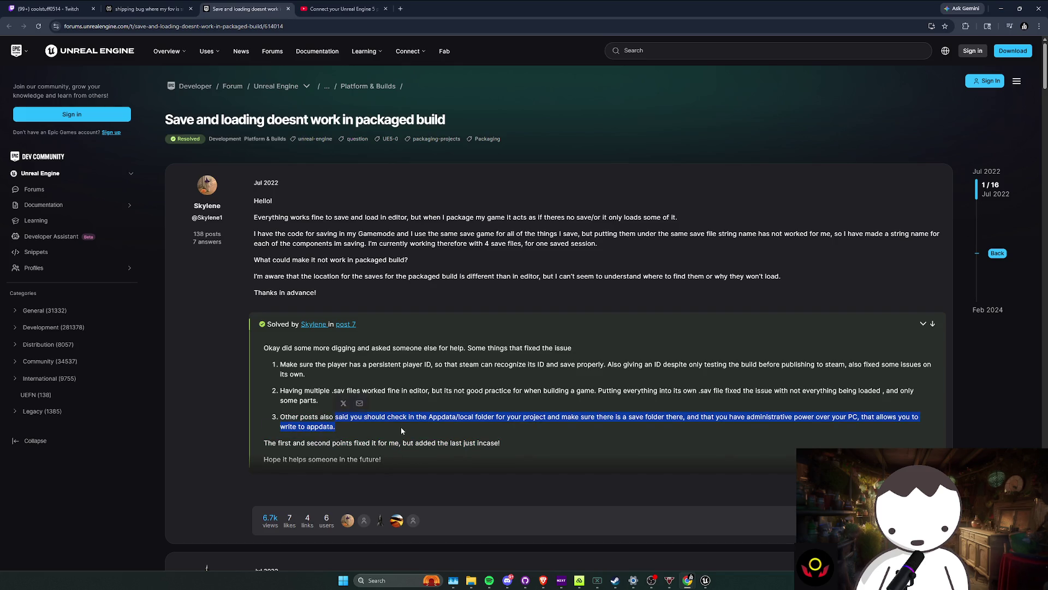
click(420, 435)
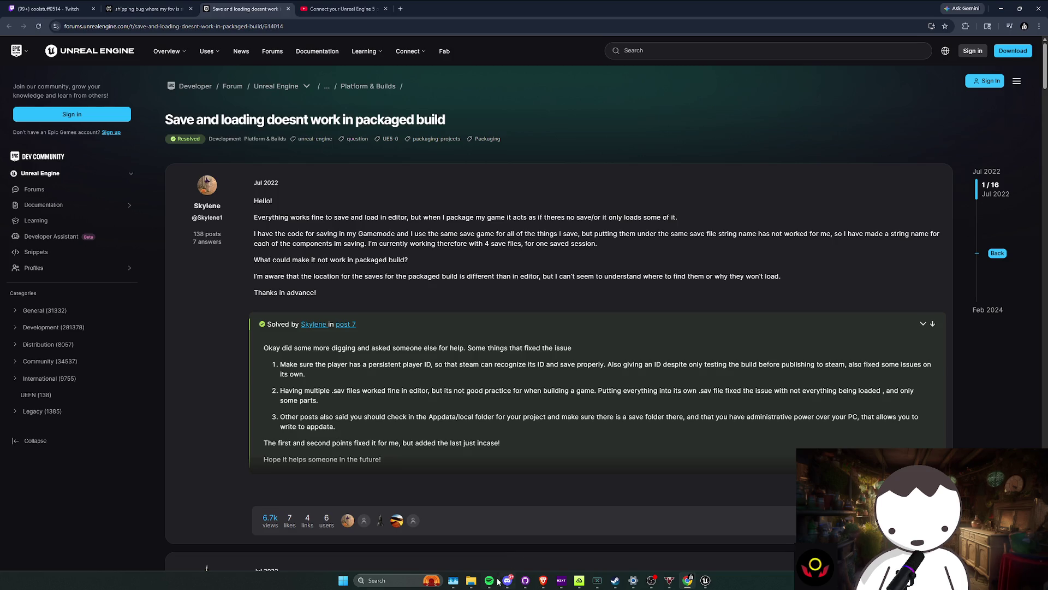
Step: Open the Roaming AppData folder in File Explorer using the %appdata% path
mouse_move(471, 580)
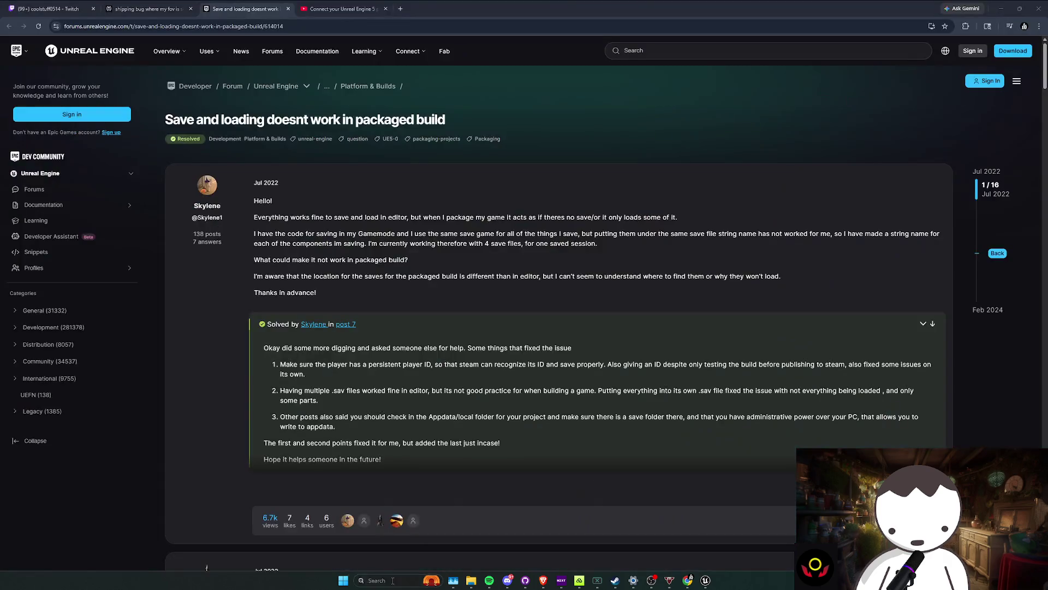
click(395, 580)
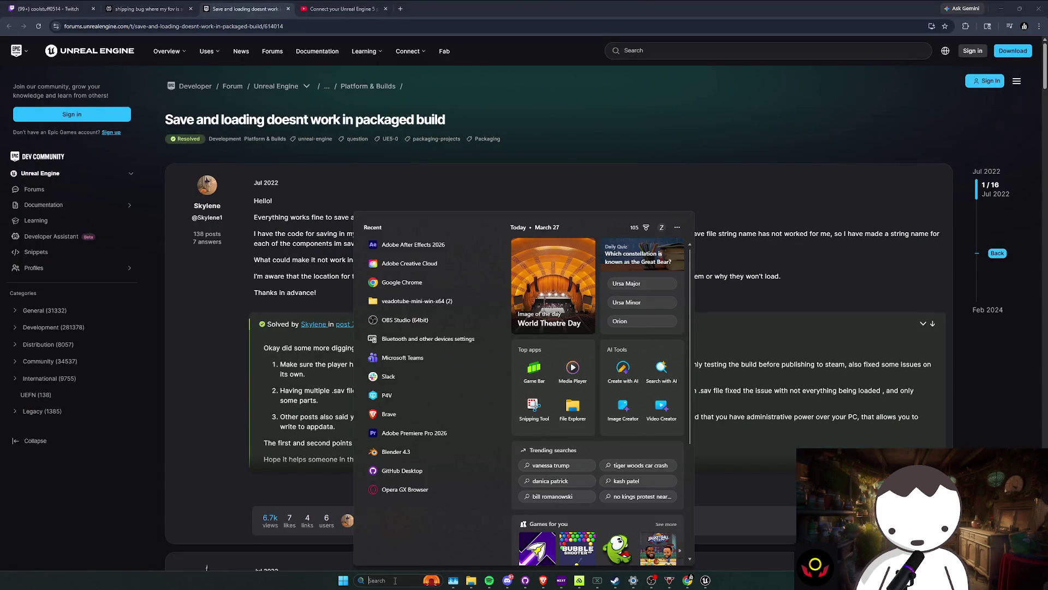
click(470, 580)
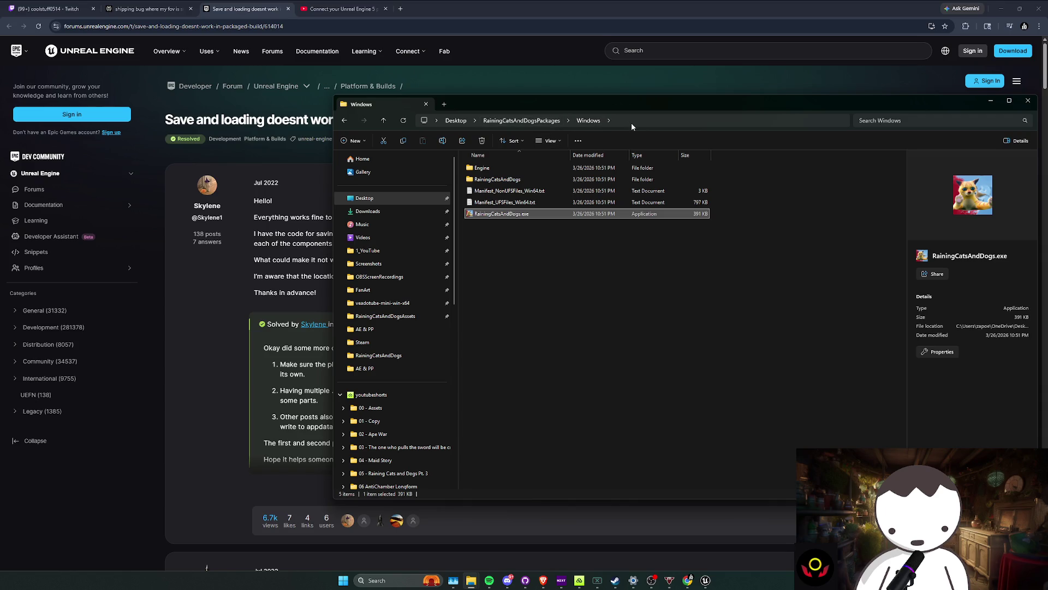
click(633, 123)
text(%app)
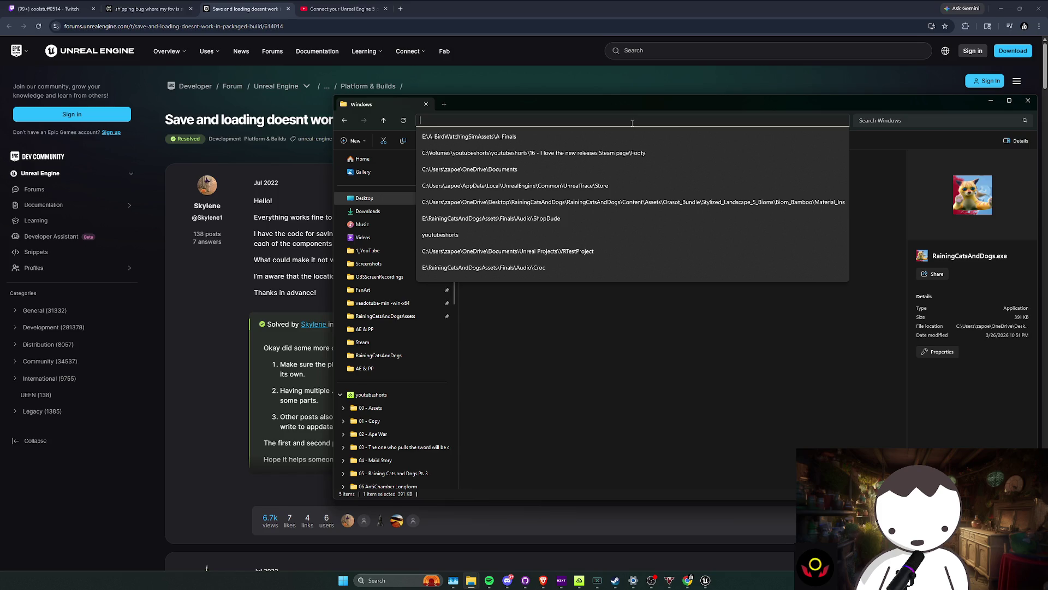
text(%appdata)
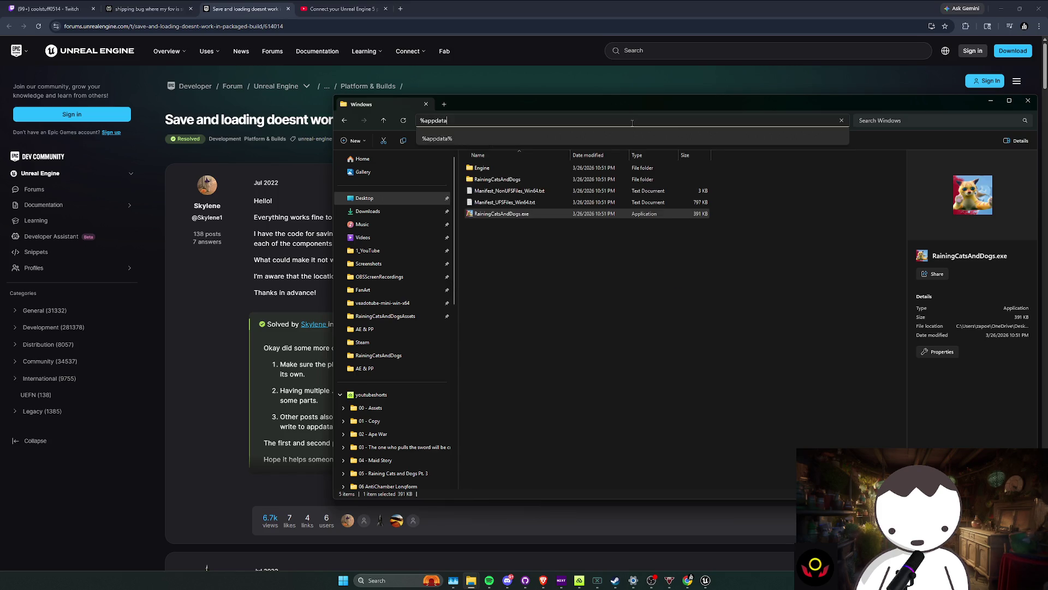
text(%)
key(Return)
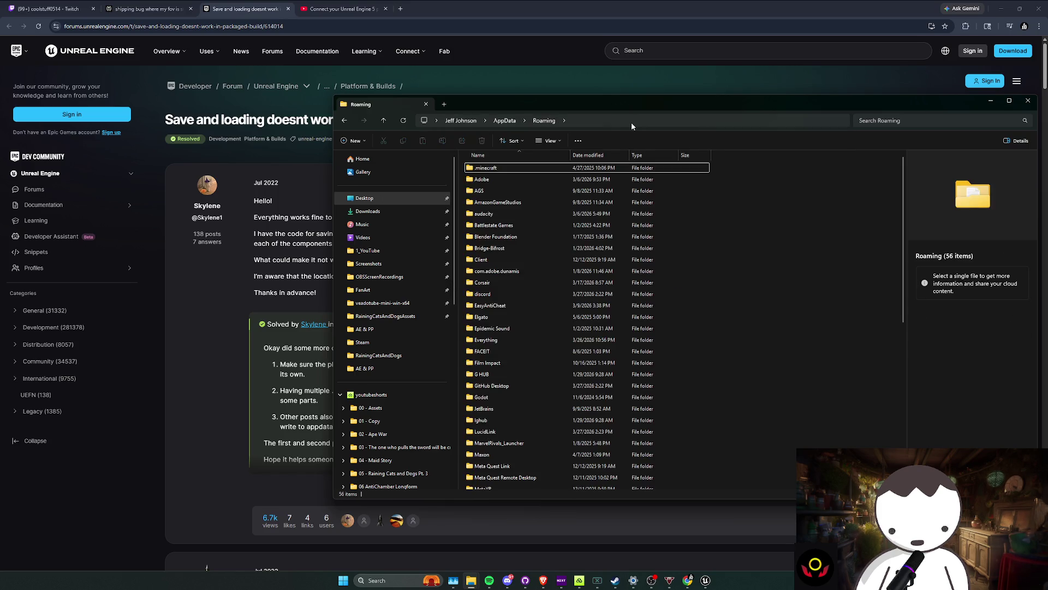
mouse_move(566, 105)
mouse_down()
mouse_move(863, 238)
mouse_move(644, 129)
mouse_up()
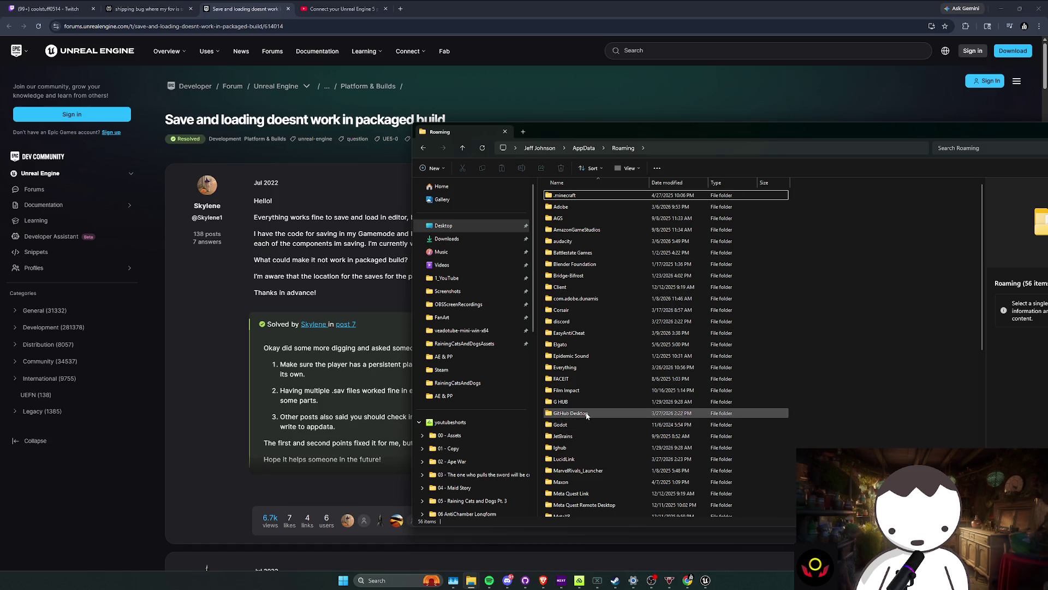
Step: Browse from AppData into Local\RainingCatsAndDogs
click(583, 148)
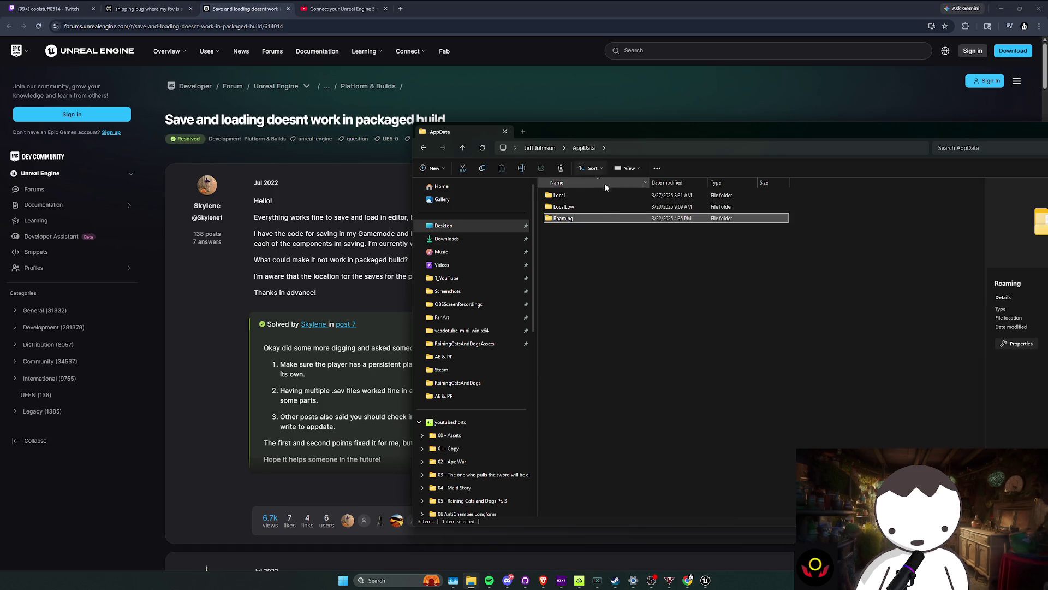
double_click(575, 197)
mouse_move(594, 135)
mouse_down()
mouse_move(764, 149)
mouse_move(613, 96)
mouse_up()
scroll(664, 320, down, 2)
scroll(664, 319, down, 10)
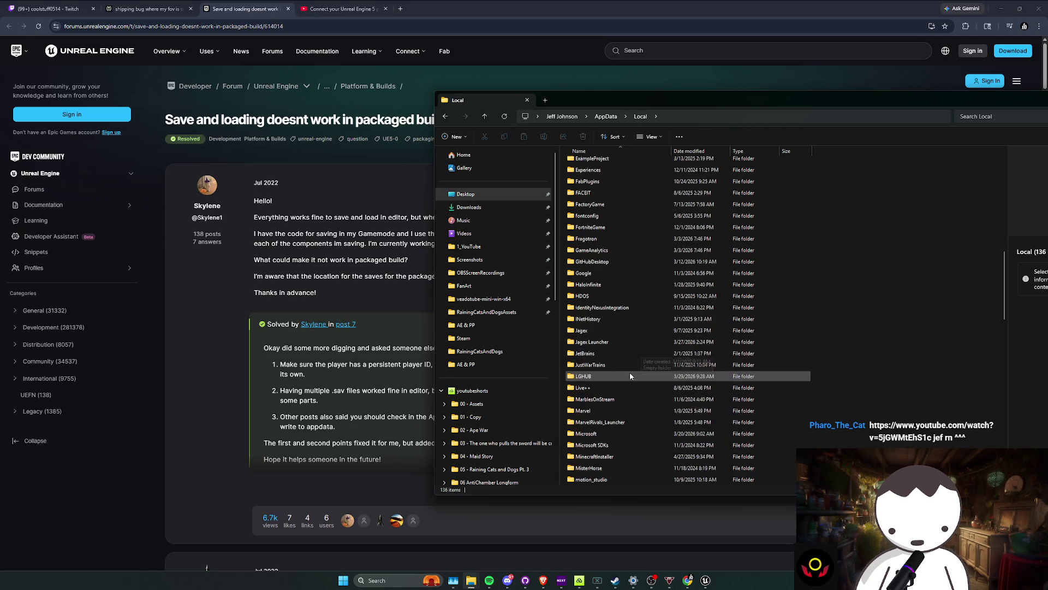
scroll(633, 355, down, 4)
scroll(626, 356, down, 6)
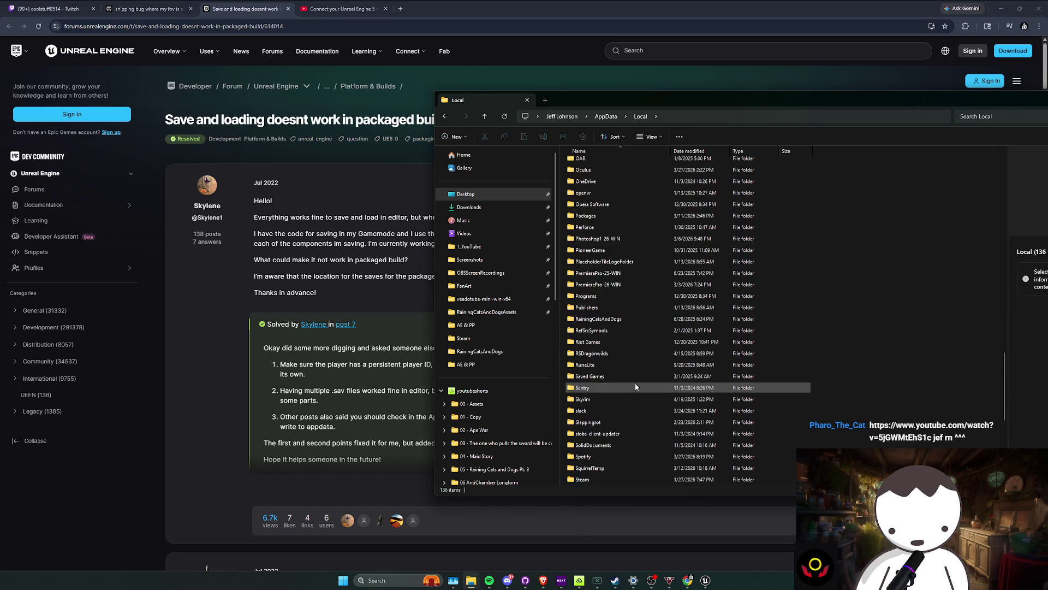
double_click(624, 315)
Step: Inspect the Saved\SaveGames folder and its eight .sav files
double_click(605, 174)
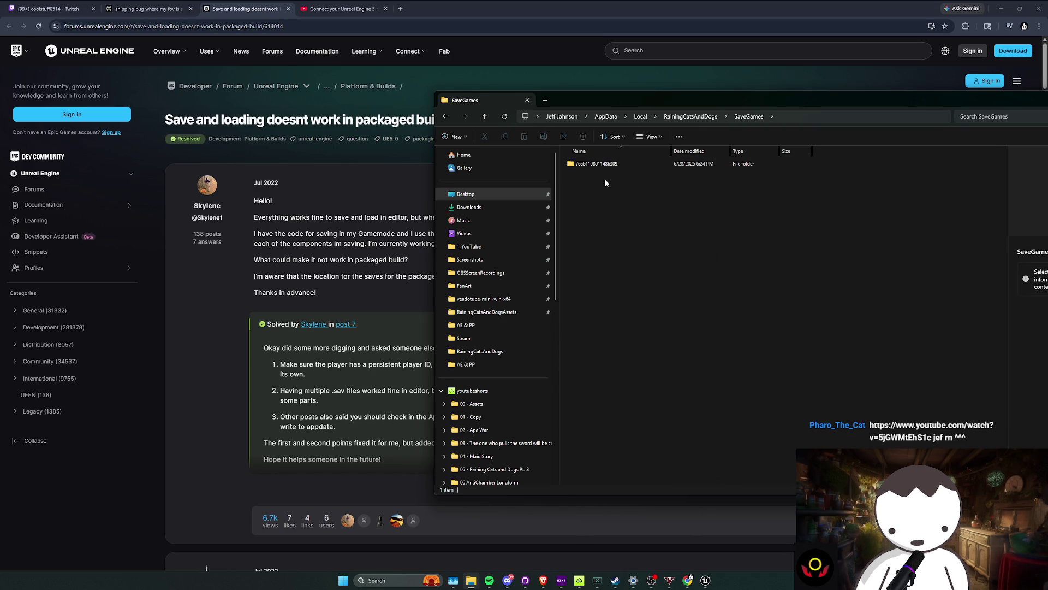
double_click(604, 164)
key(alt+Left)
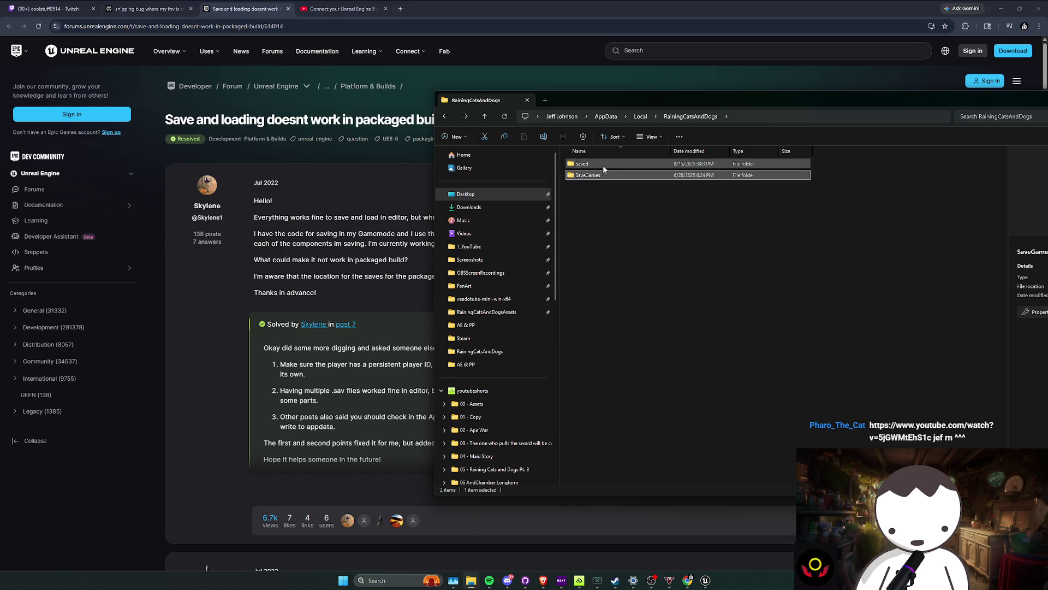
key(alt+Left)
double_click(604, 162)
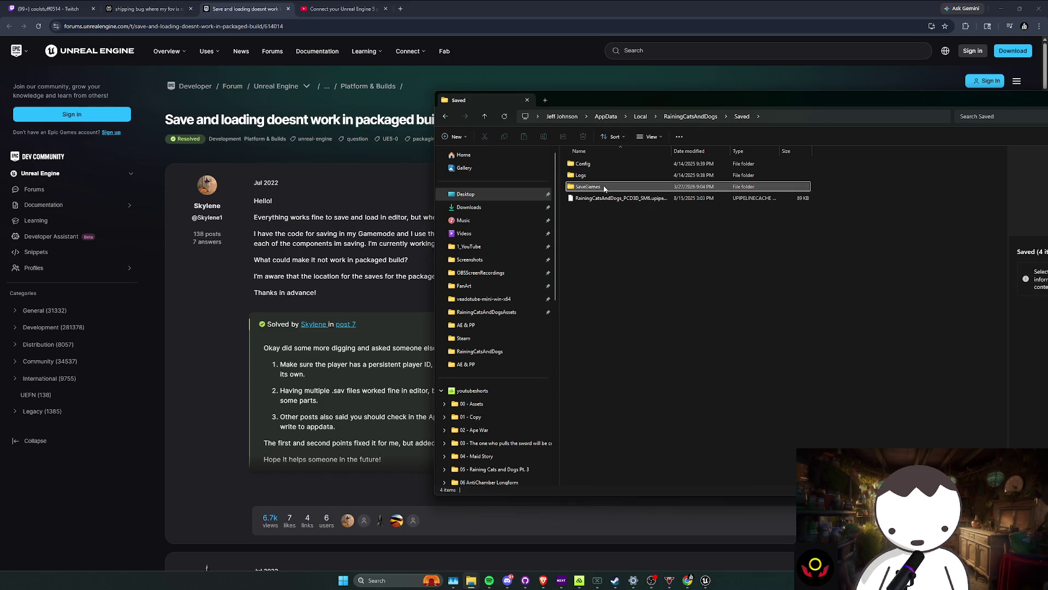
double_click(606, 186)
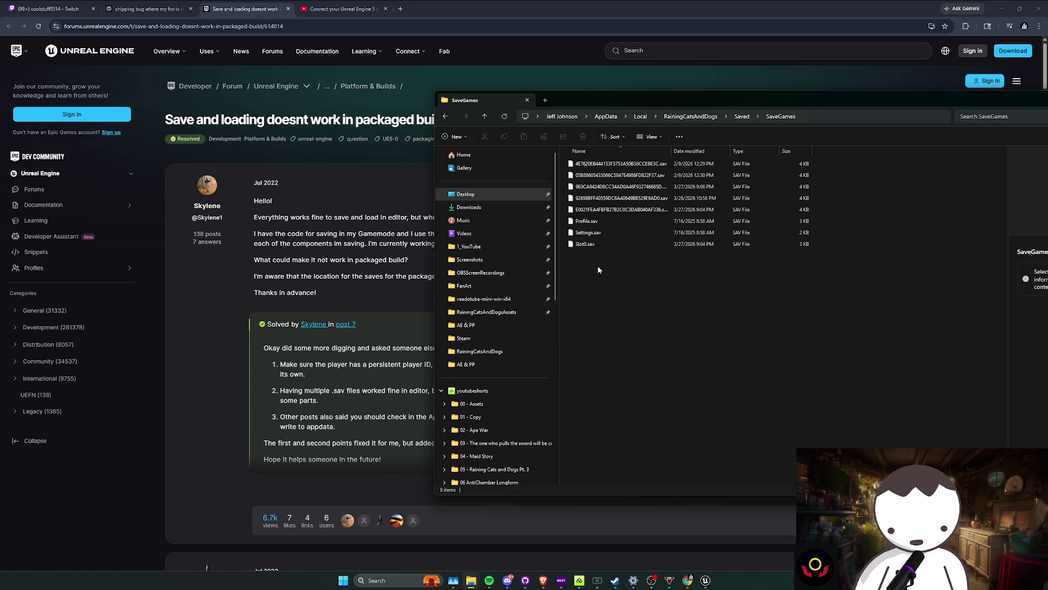
mouse_move(597, 271)
mouse_down()
mouse_move(768, 137)
mouse_move(683, 216)
mouse_up()
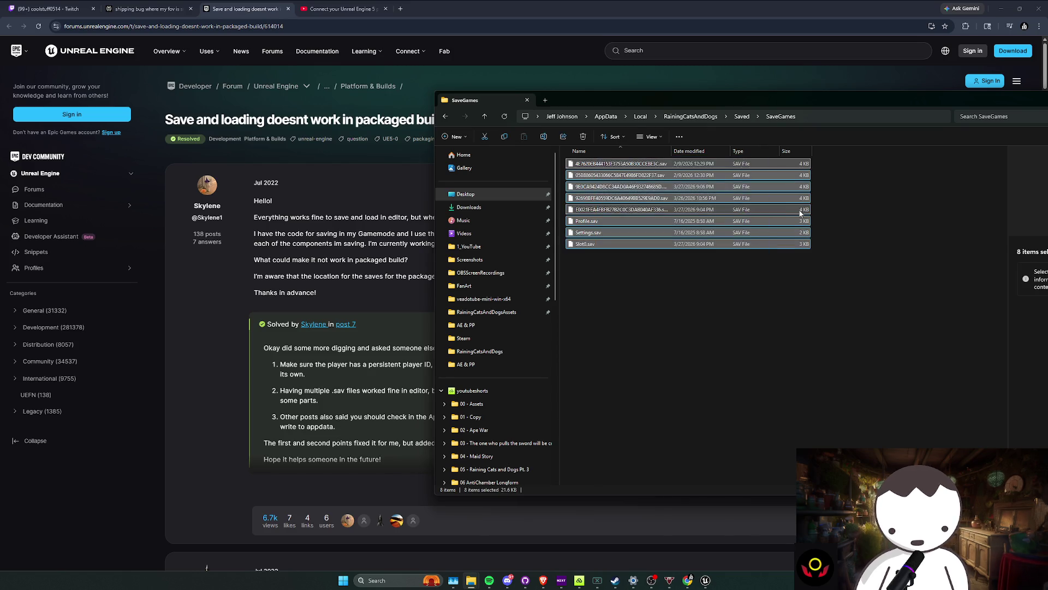
key(alt+Left)
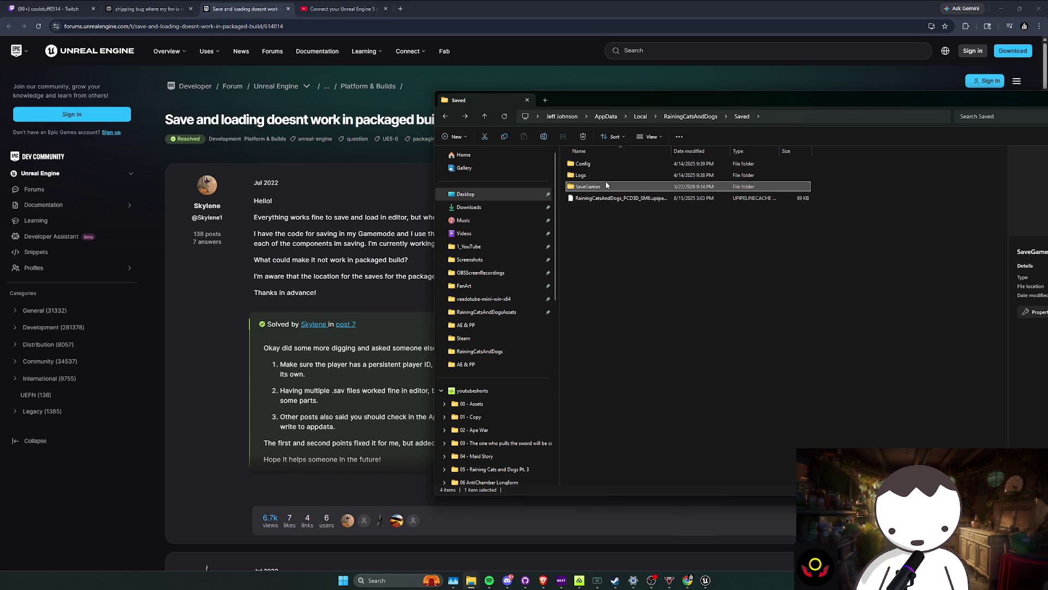
click(599, 173)
click(601, 166)
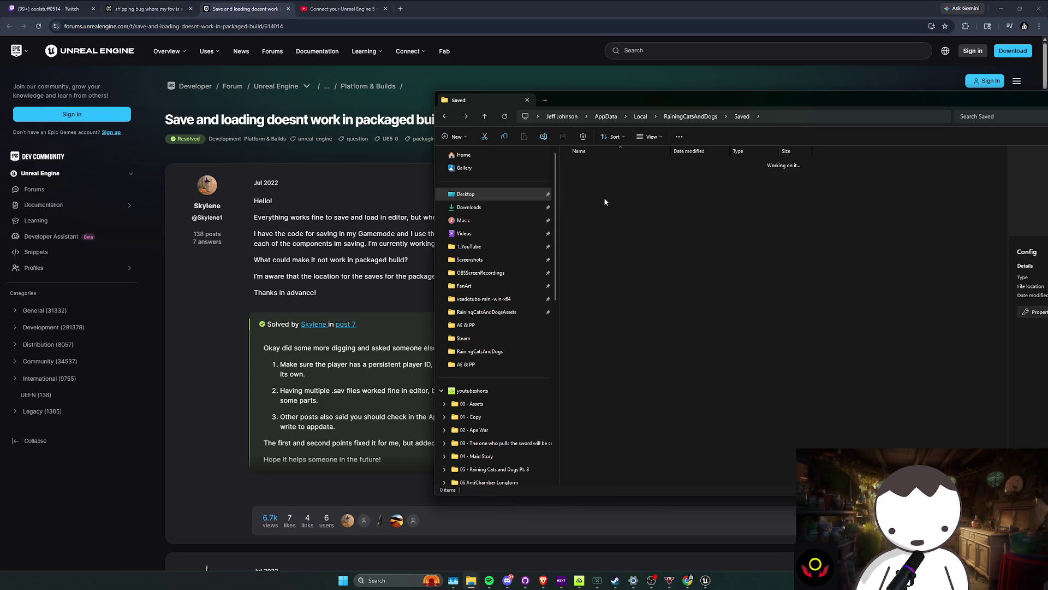
double_click(601, 186)
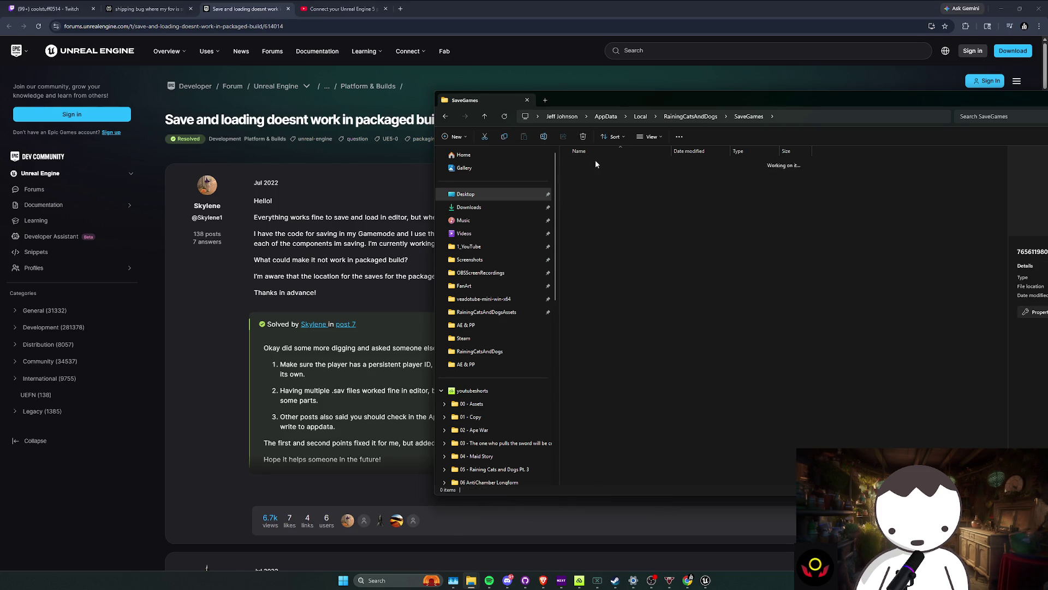
key(alt+Left)
Step: Launch RainingCatsAndDogs.exe from Desktop\RainingCatsAndDogsPackages\Windows
click(544, 196)
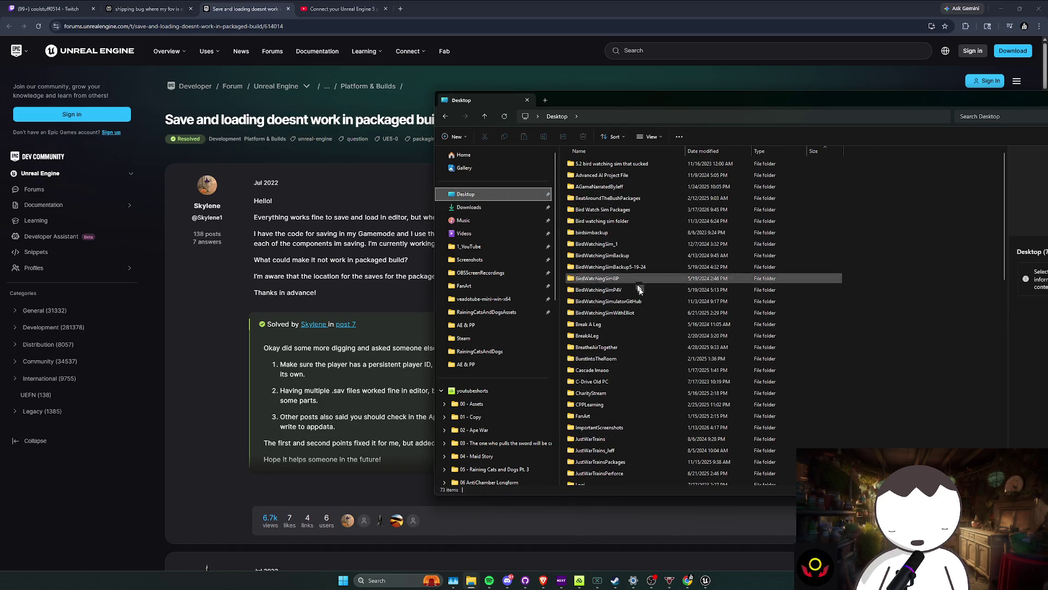
scroll(617, 313, down, 3)
double_click(606, 445)
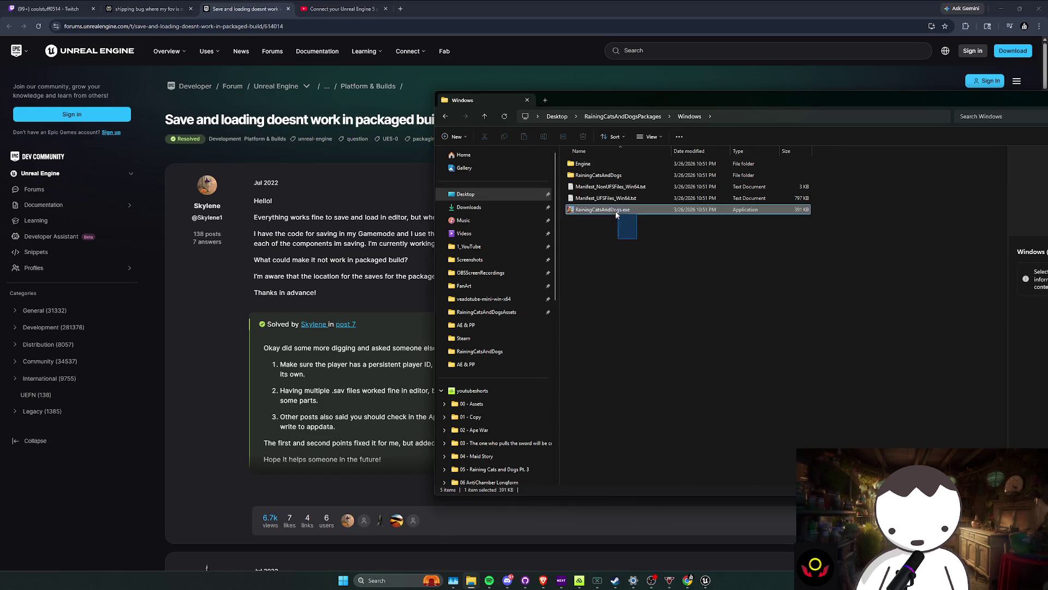
double_click(614, 211)
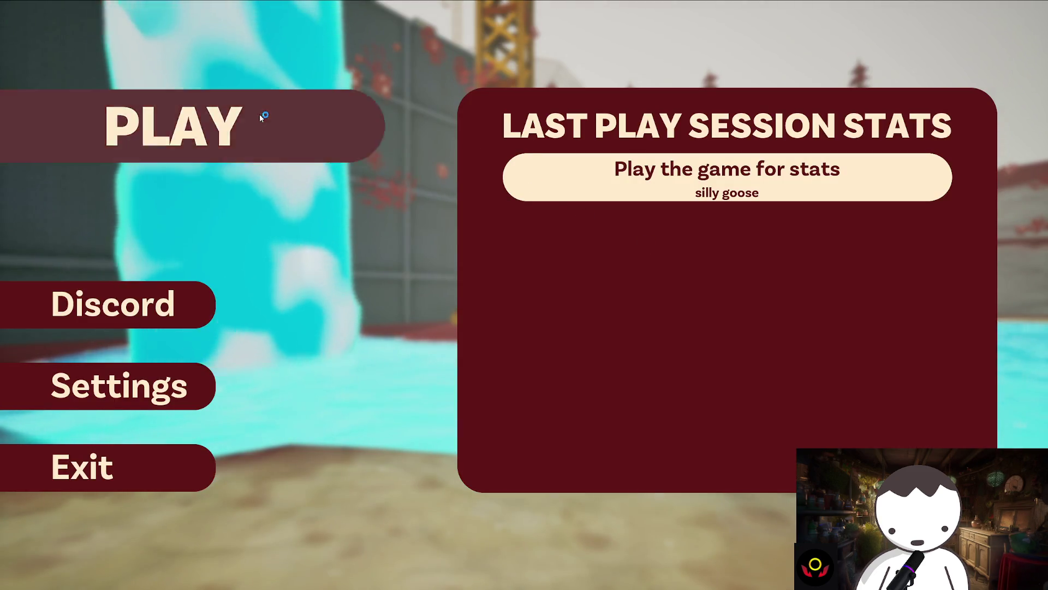
Step: Start a new game on Easy difficulty
click(260, 113)
click(270, 305)
click(190, 436)
click(221, 249)
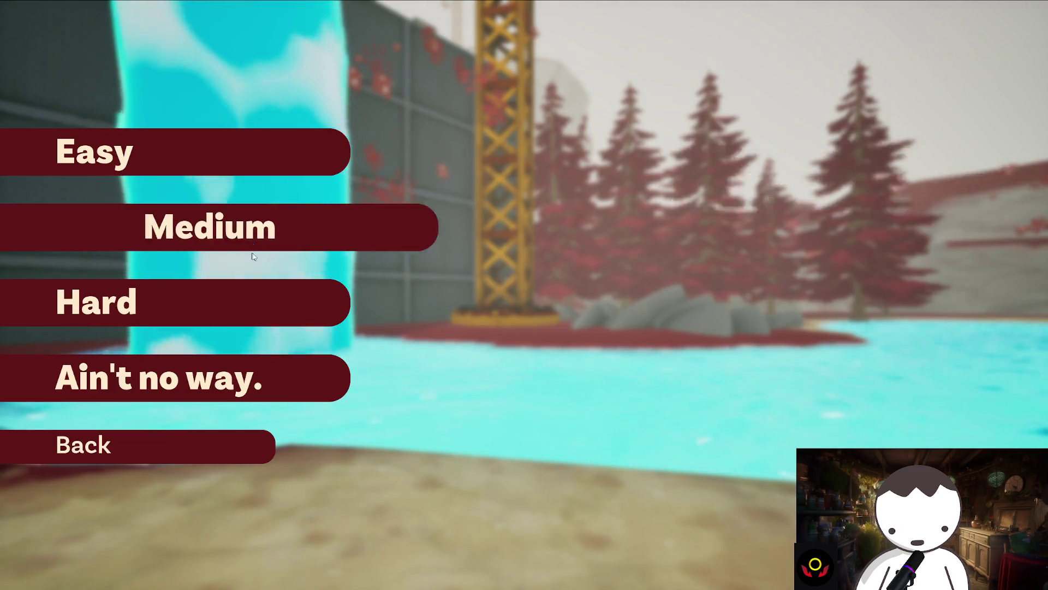
click(297, 166)
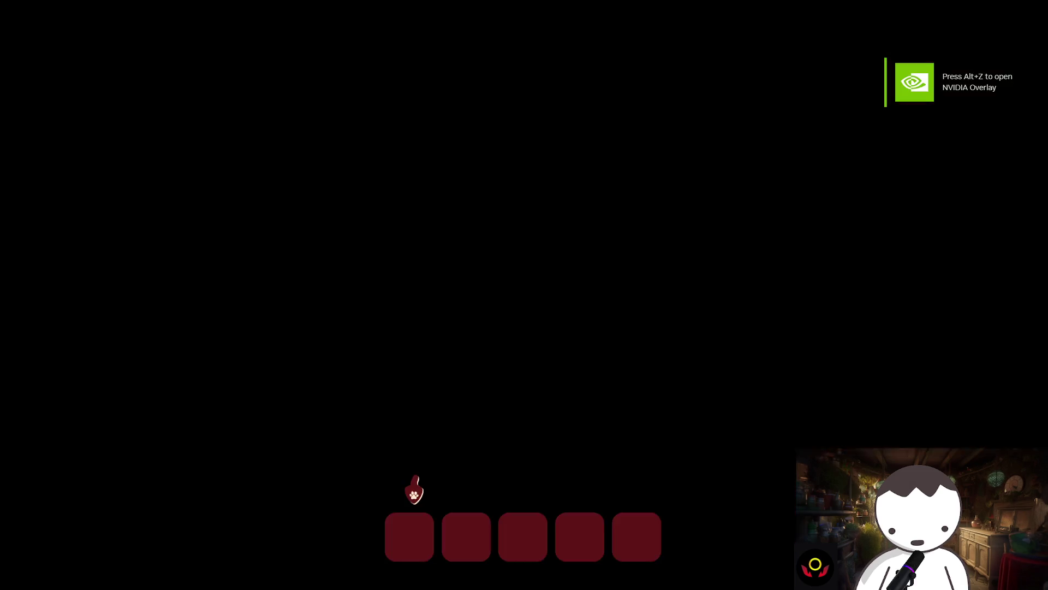
Step: Do the walk and strafe tutorial steps and check the Other settings page
key(w)
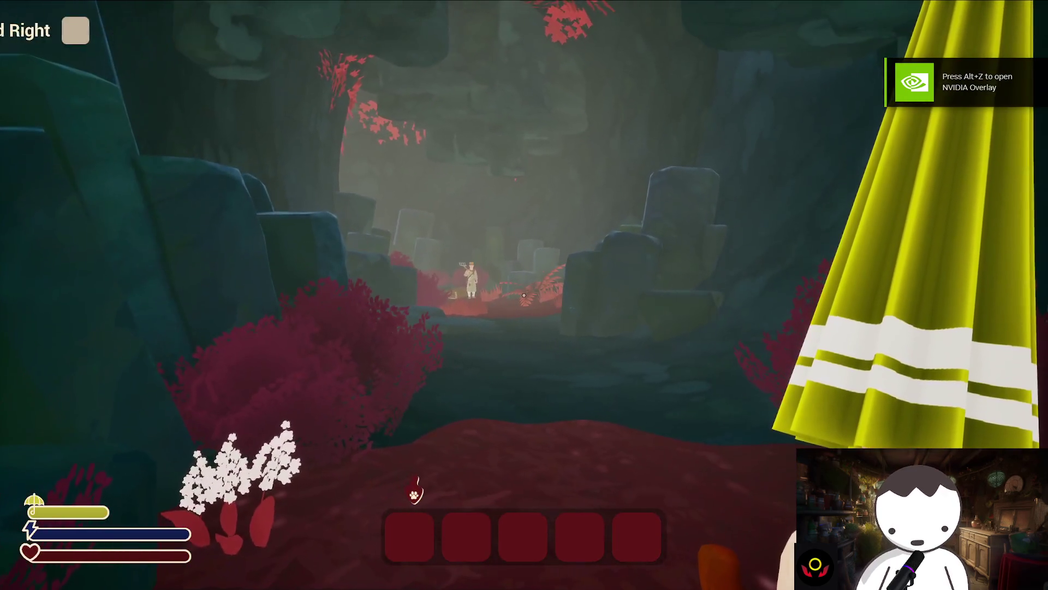
key(a)
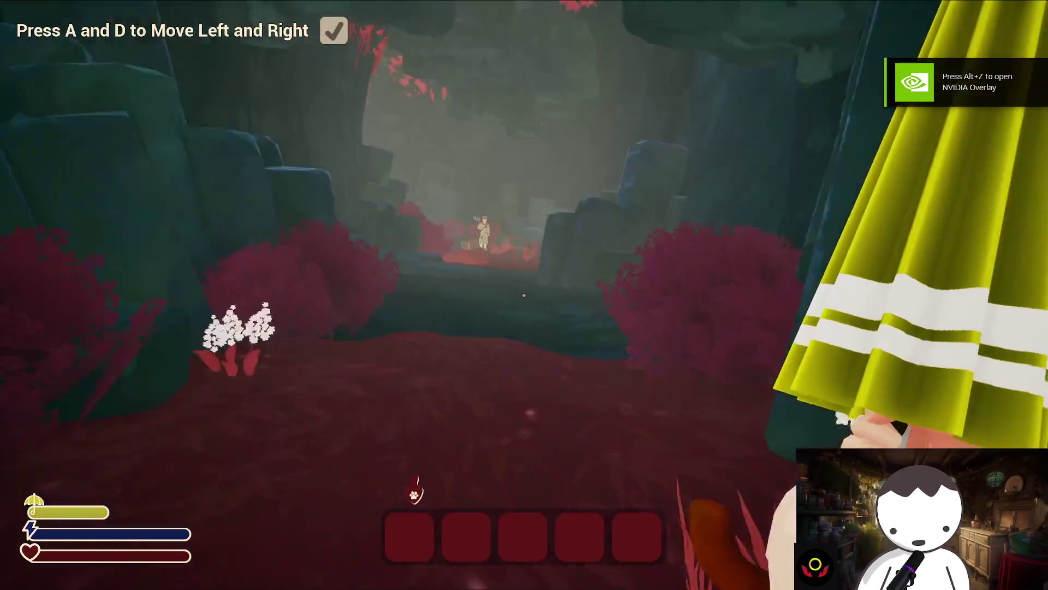
key(Escape)
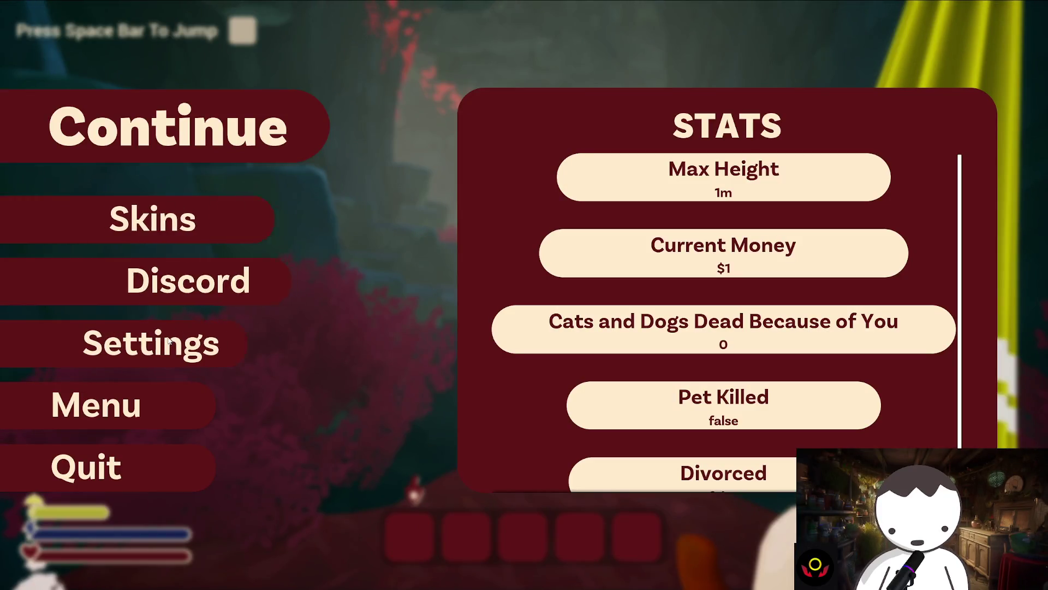
click(164, 345)
click(172, 299)
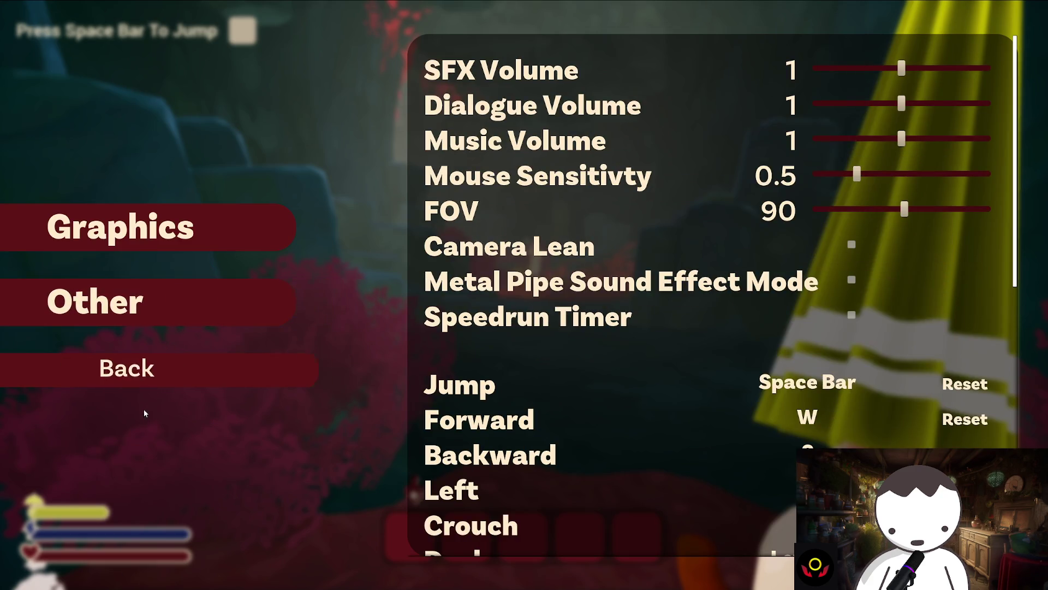
click(82, 369)
click(164, 124)
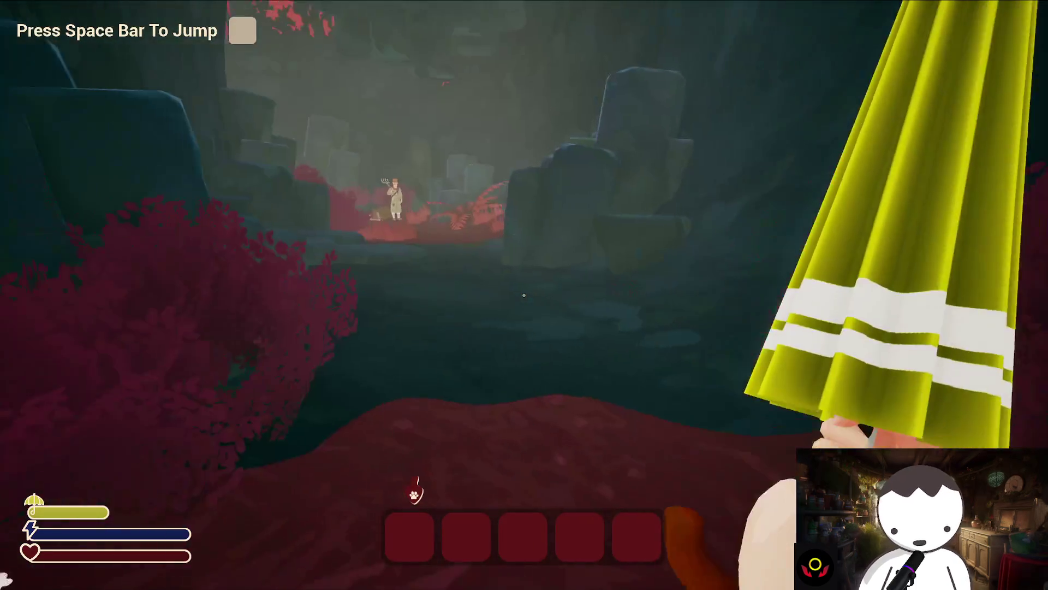
Step: Jump, crouch and sprint along the red path, then quit the game
key(space)
key(shift+w)
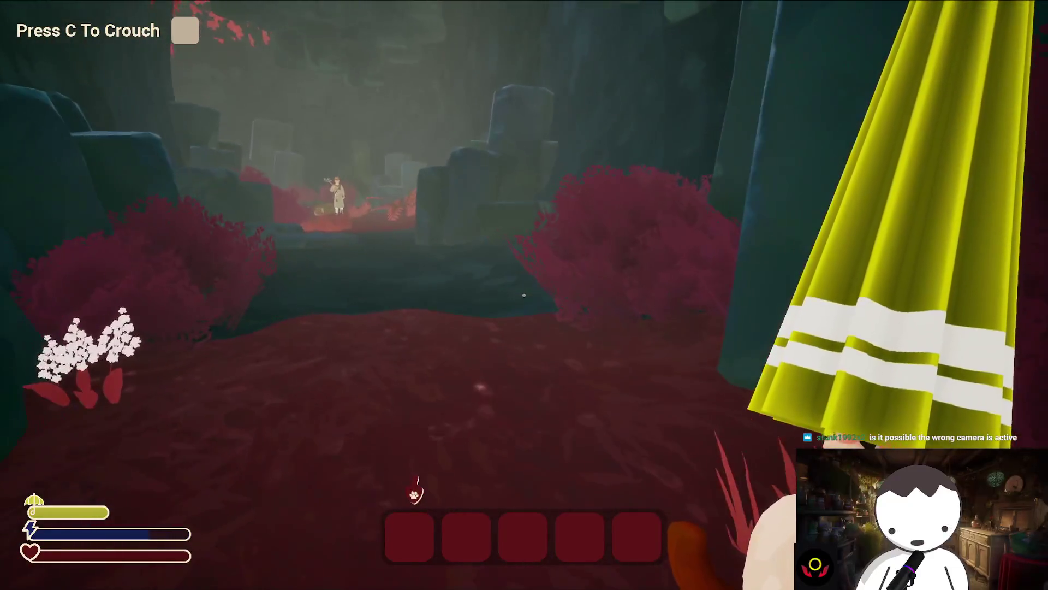
key(c)
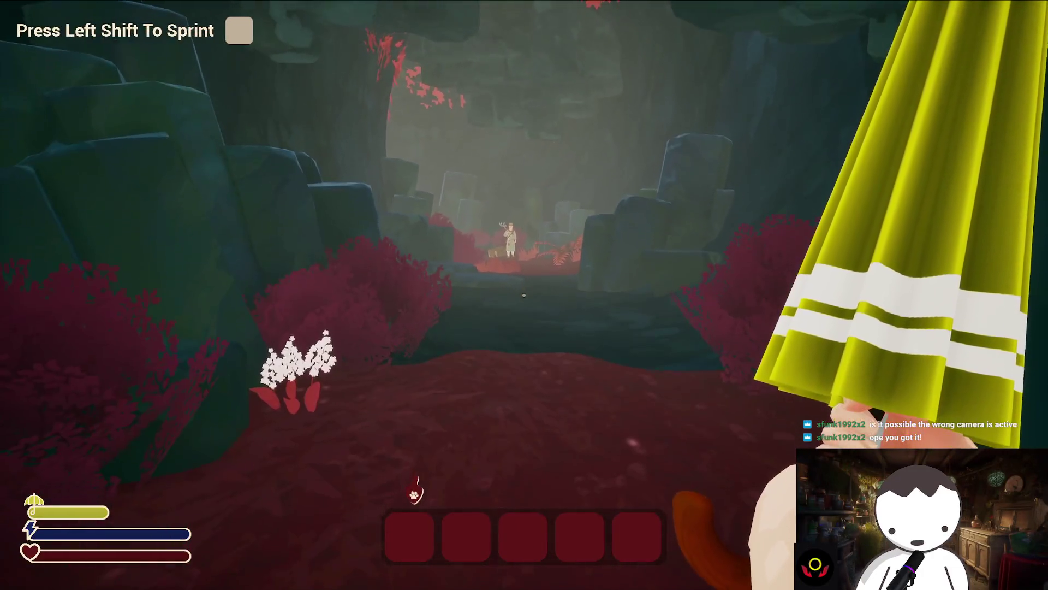
key(shift+w)
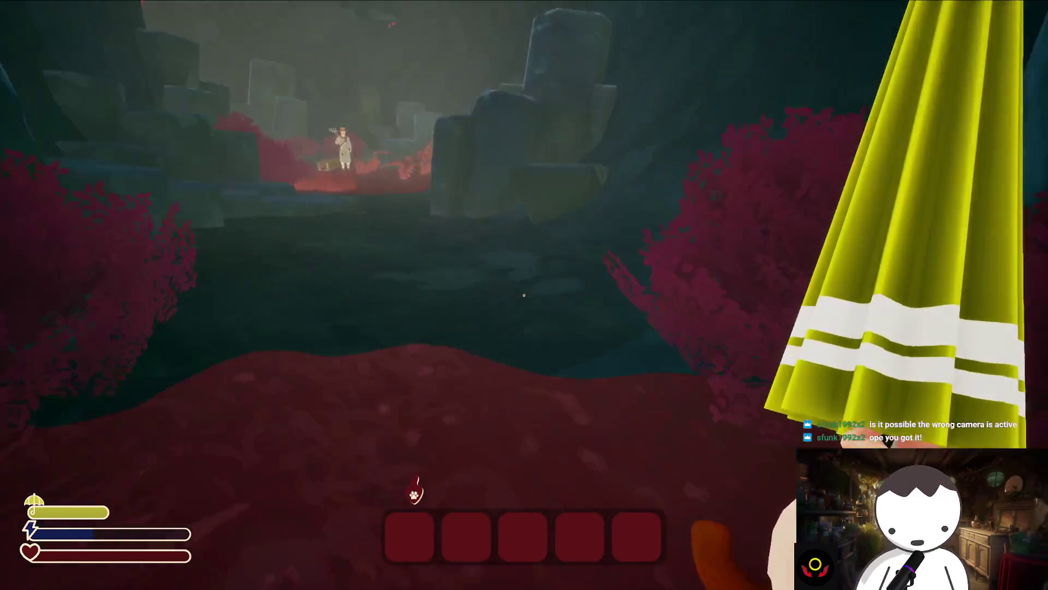
key(alt+F4)
drag(656, 297, 787, 286)
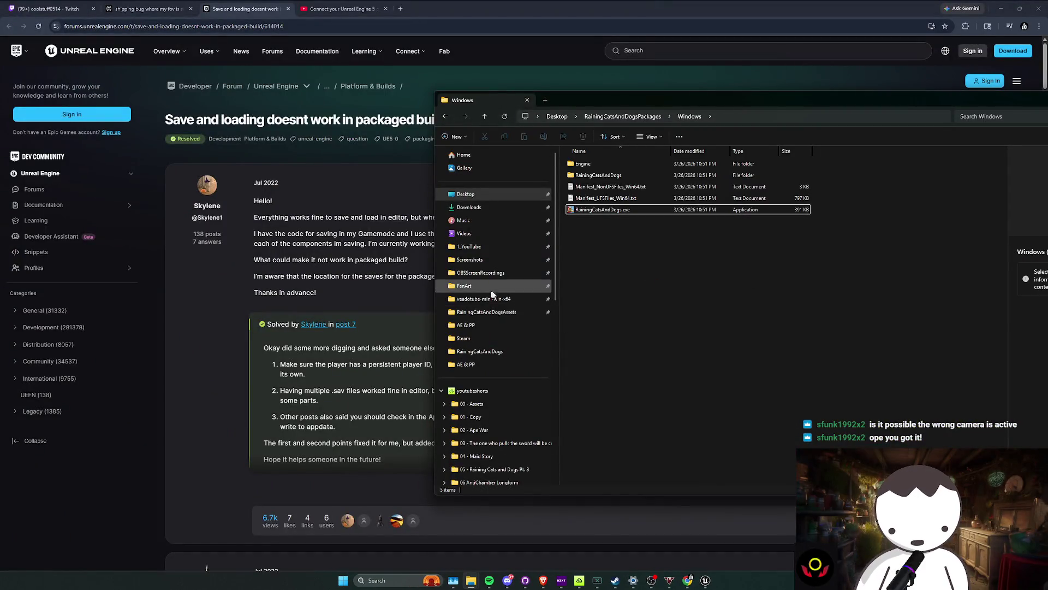
Step: Delete all old save files in Local\RainingCatsAndDogs\Saved\SaveGames and minimize Explorer
key(alt+Left)
key(alt+Left)
key(alt+Left)
key(alt+Left)
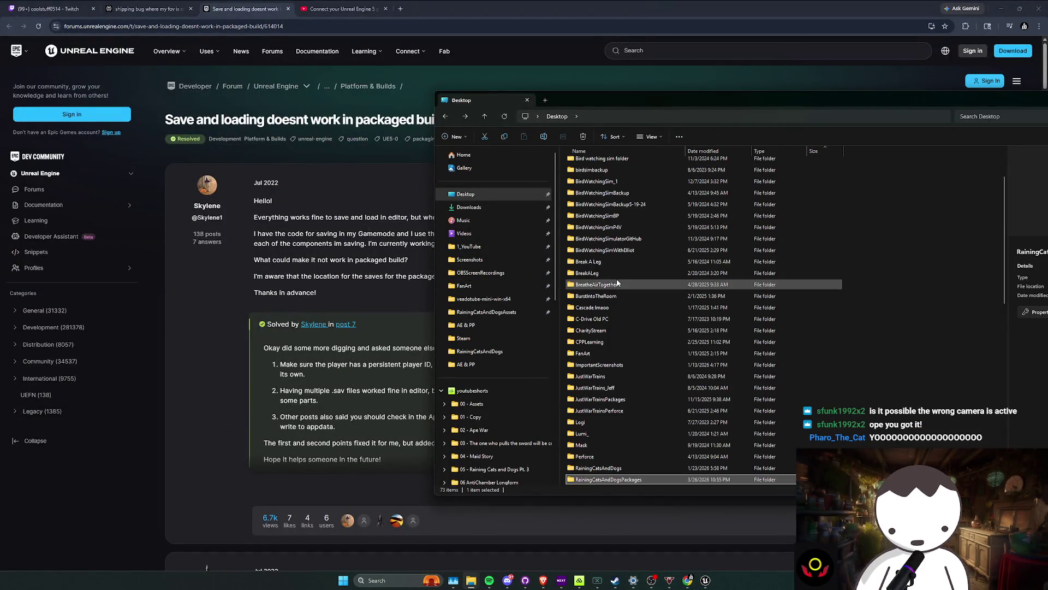
key(Return)
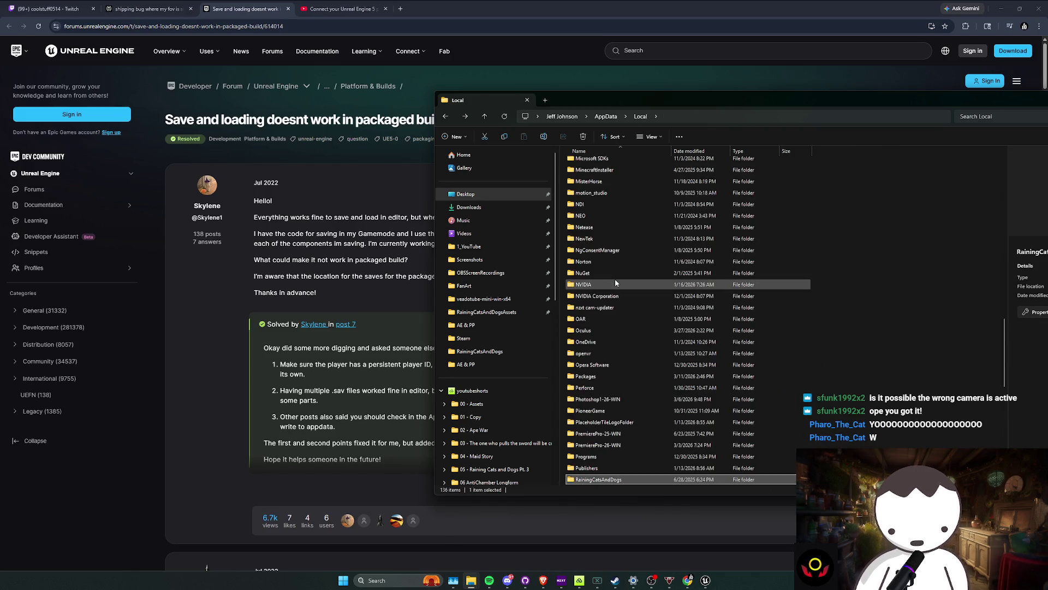
key(alt+Left)
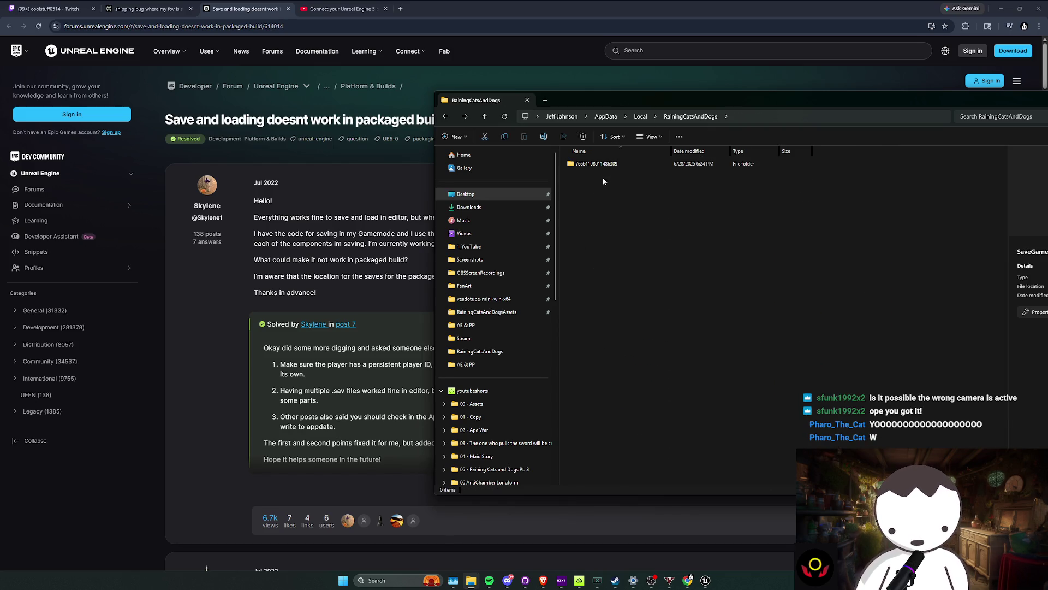
double_click(601, 164)
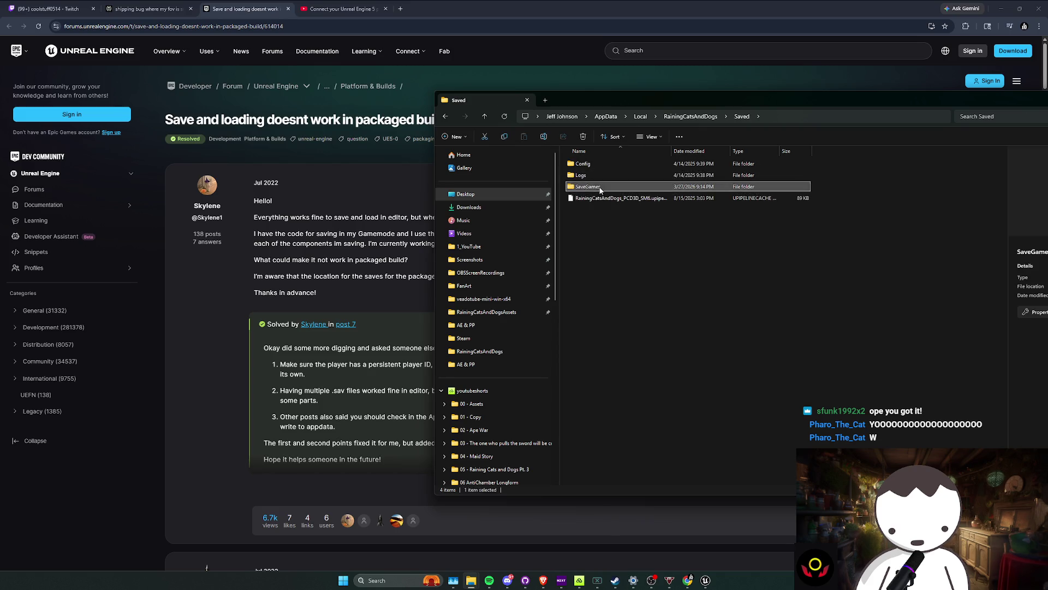
double_click(595, 186)
drag(587, 246, 627, 183)
key(Delete)
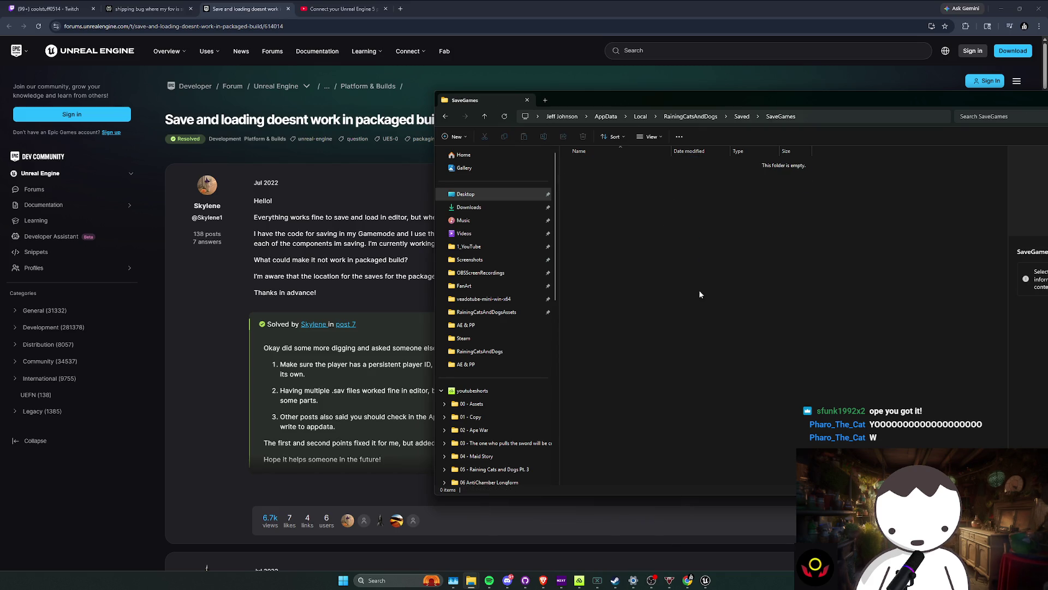
click(471, 580)
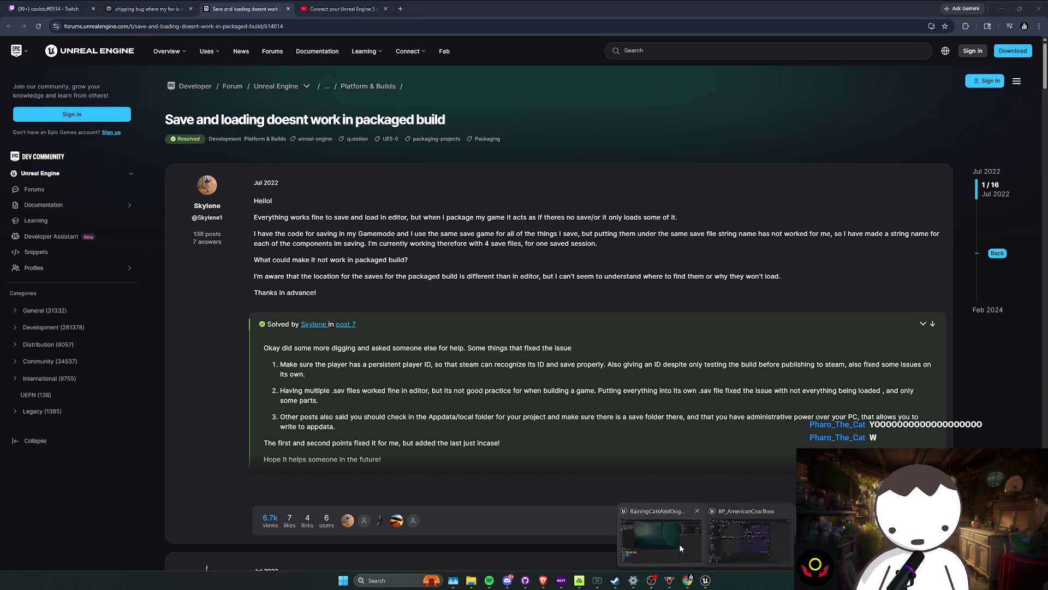
Step: In the Unreal Editor, open BP_MyFirstPersonCharacter from the Blueprints > Core folder
click(706, 580)
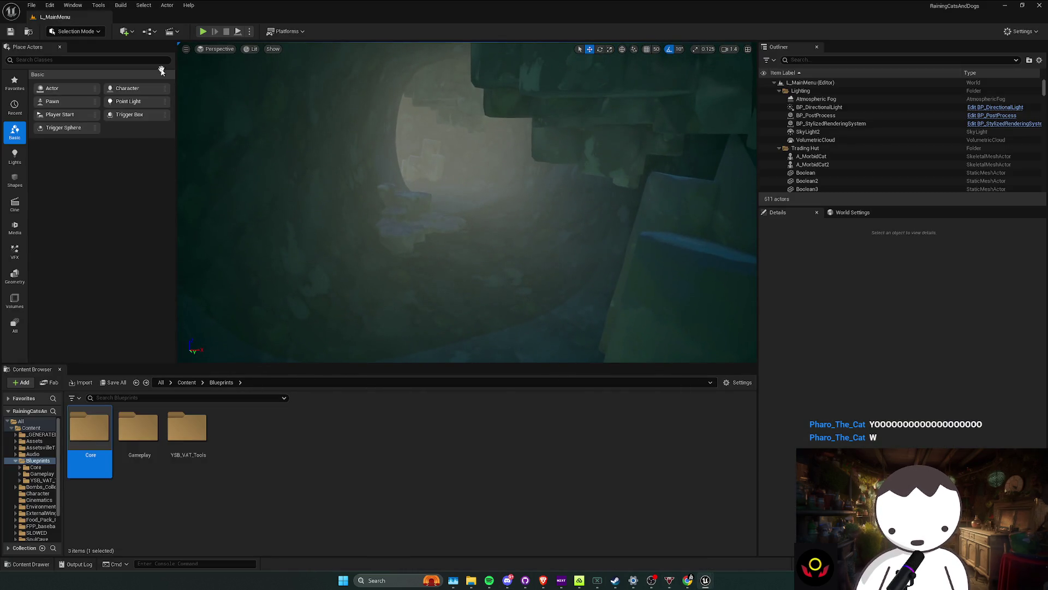
click(198, 383)
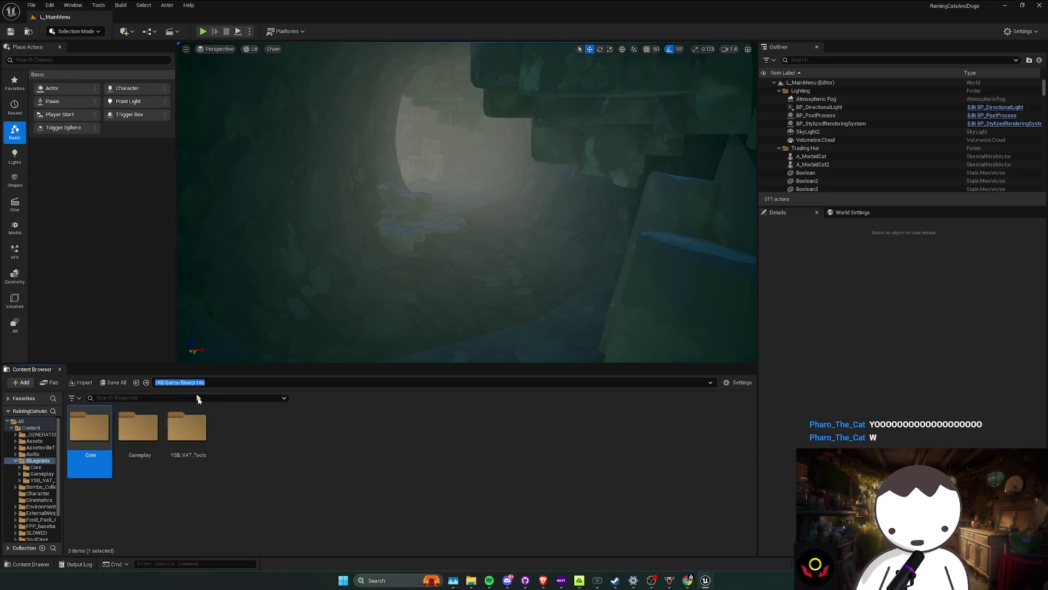
double_click(143, 432)
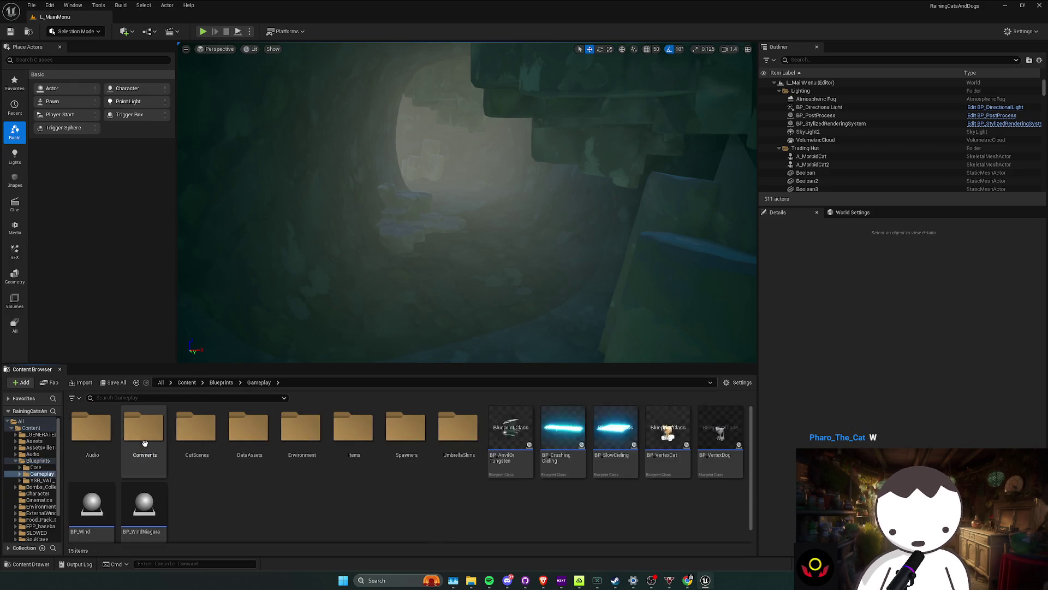
click(36, 467)
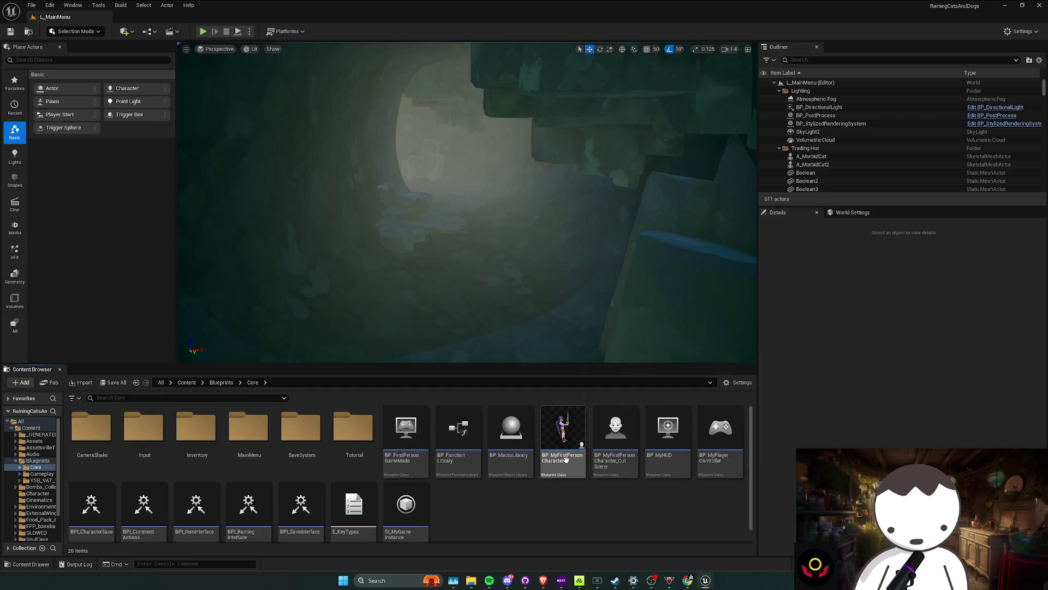
double_click(267, 457)
key(alt+Left)
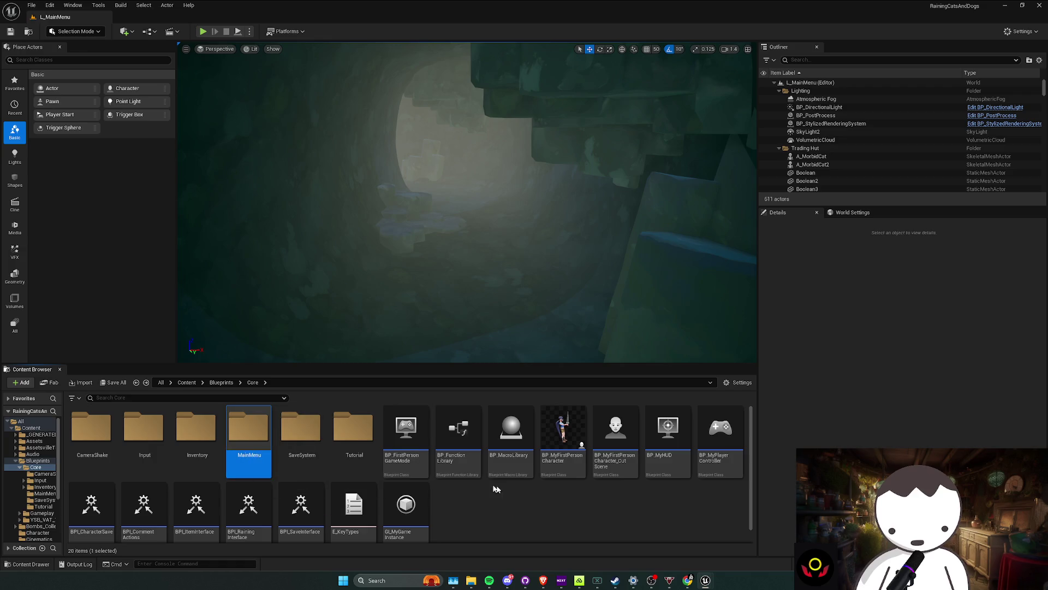
double_click(542, 458)
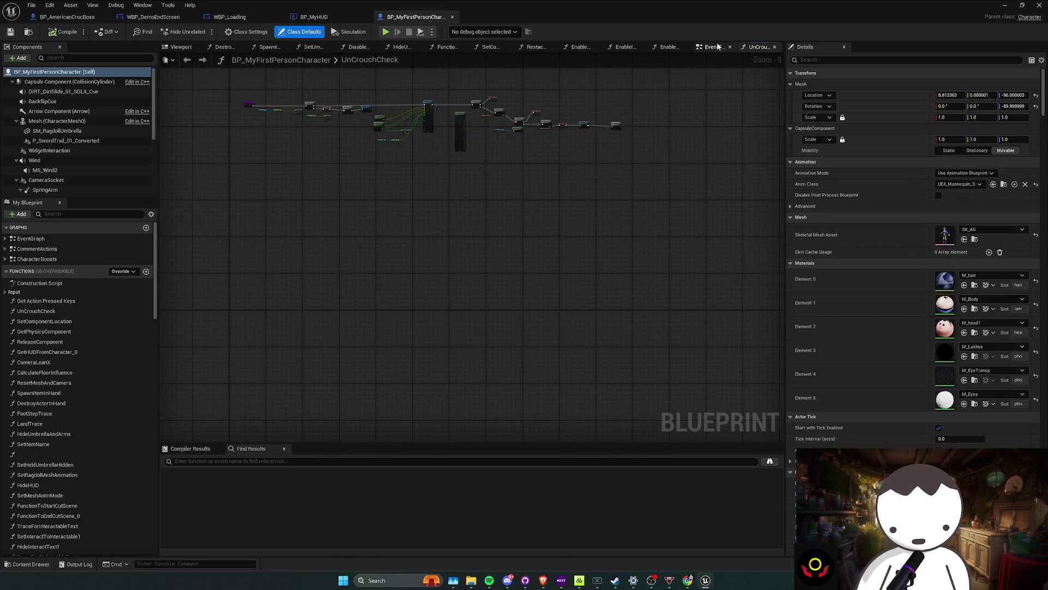
Step: Review the character's EventGraph and the GI_MyGameInstance blueprint, then return to the level editor
click(702, 46)
scroll(459, 258, down, 10)
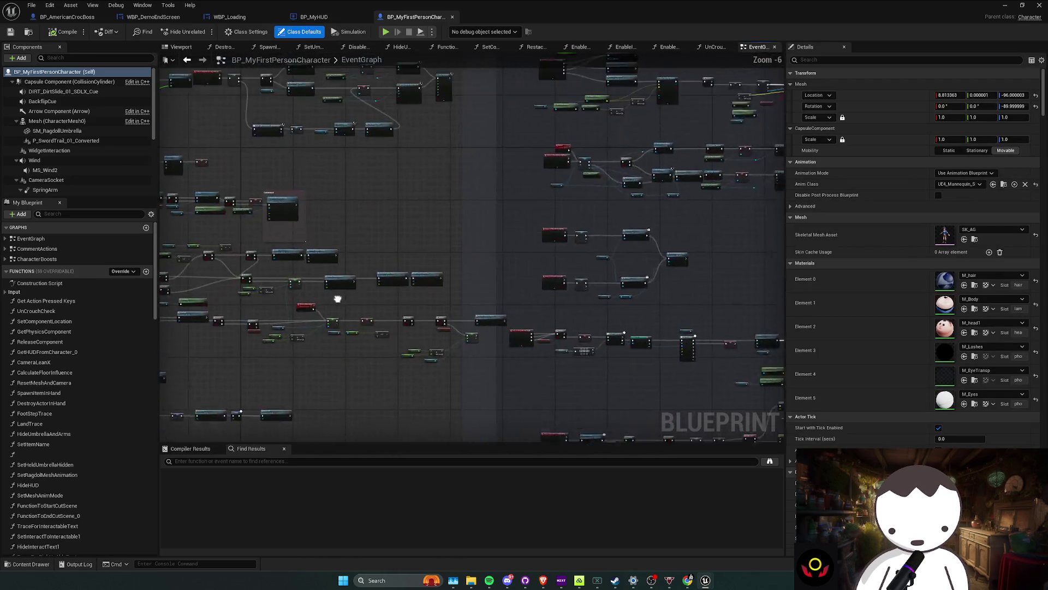
scroll(415, 323, up, 9)
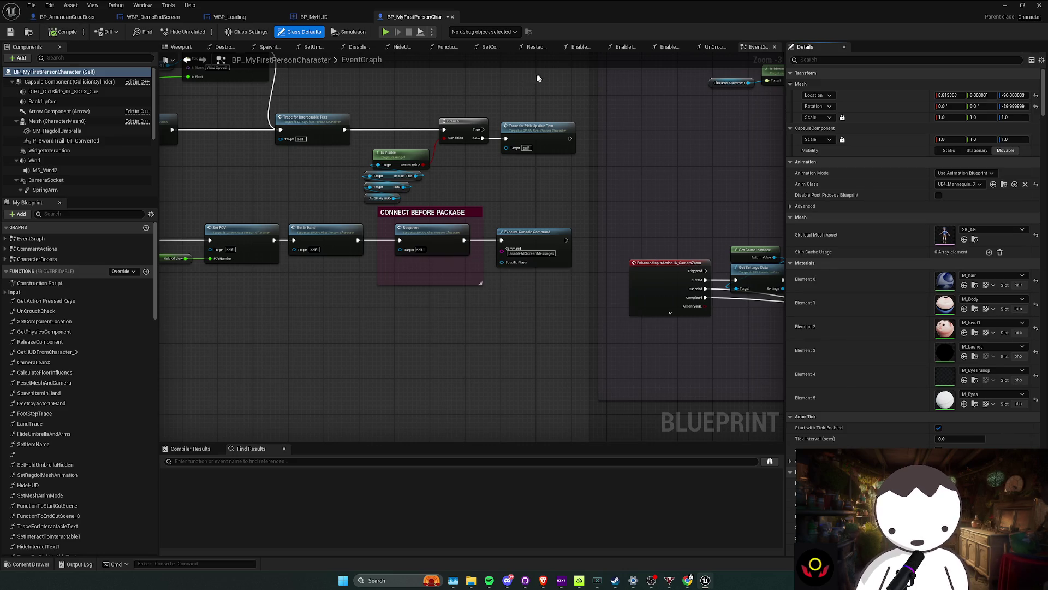
click(1004, 7)
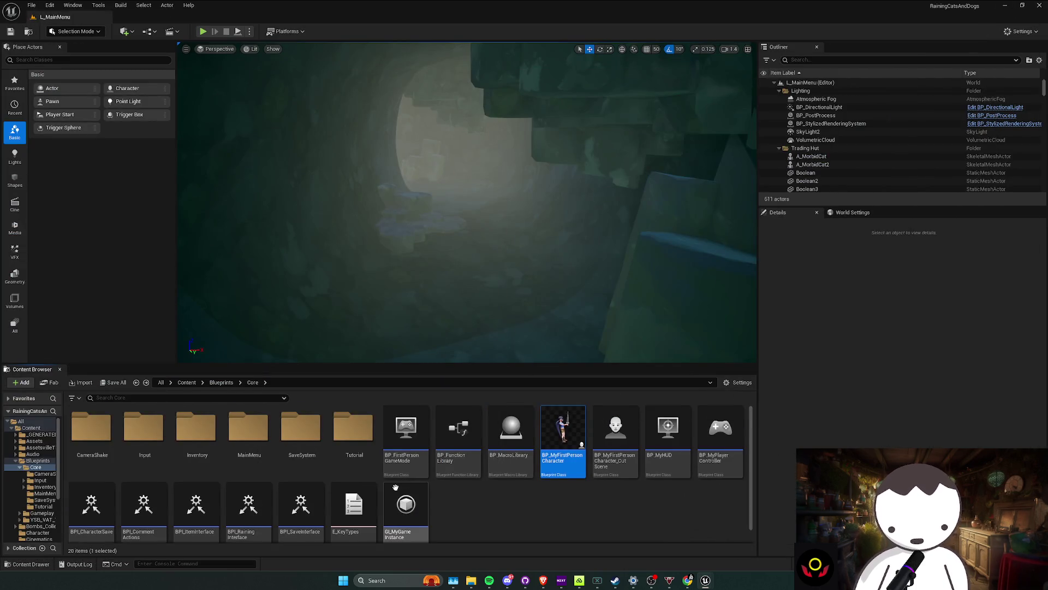
scroll(395, 492, down, 1)
double_click(395, 505)
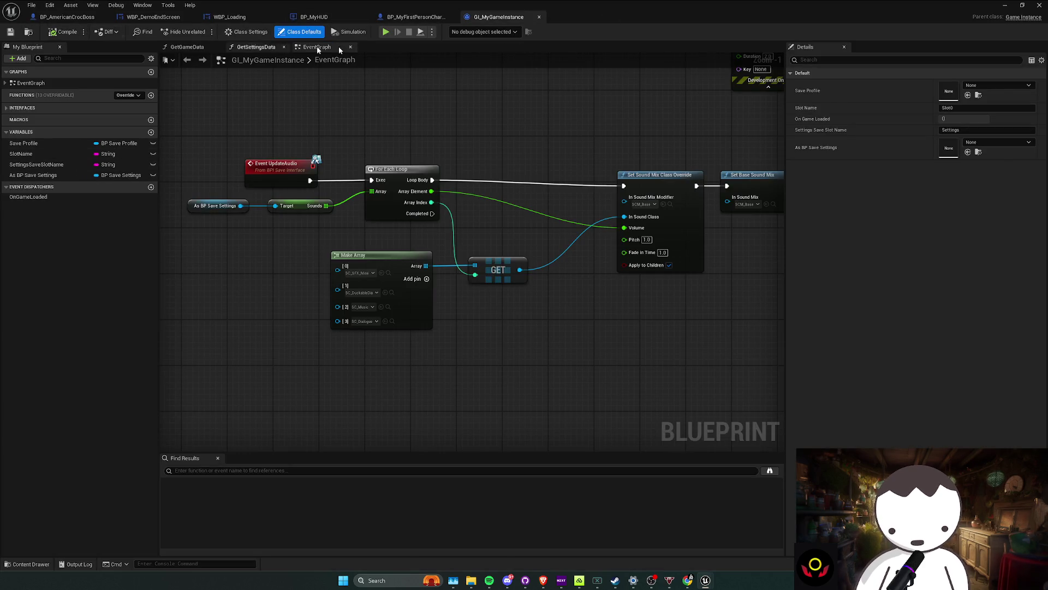
click(1003, 6)
Step: Open the SaveSystem folder and choose Platforms > Windows > Package Project
double_click(303, 437)
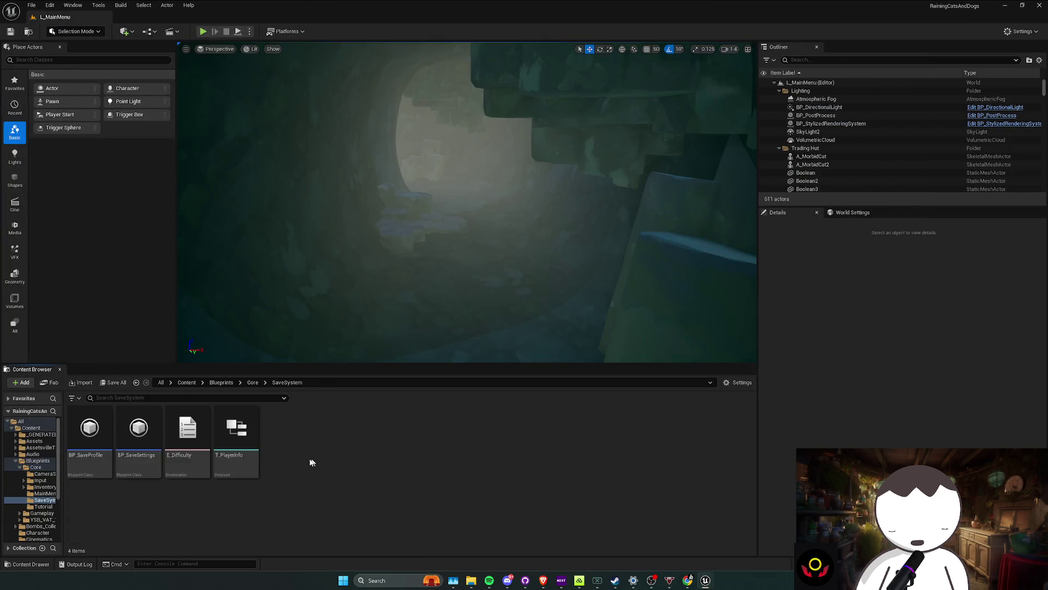
click(103, 456)
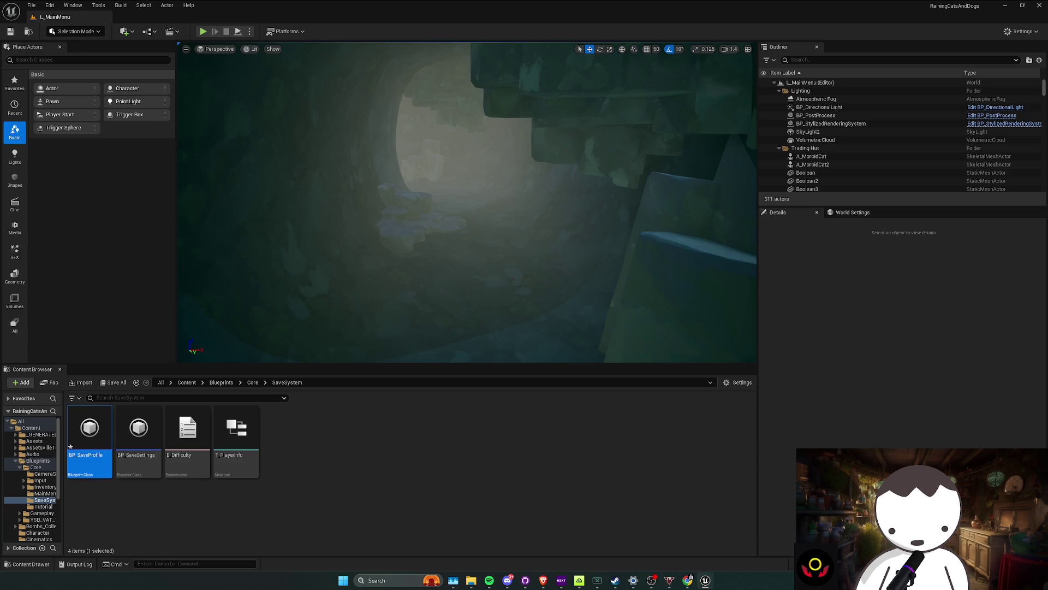
right_click(254, 79)
mouse_move(328, 122)
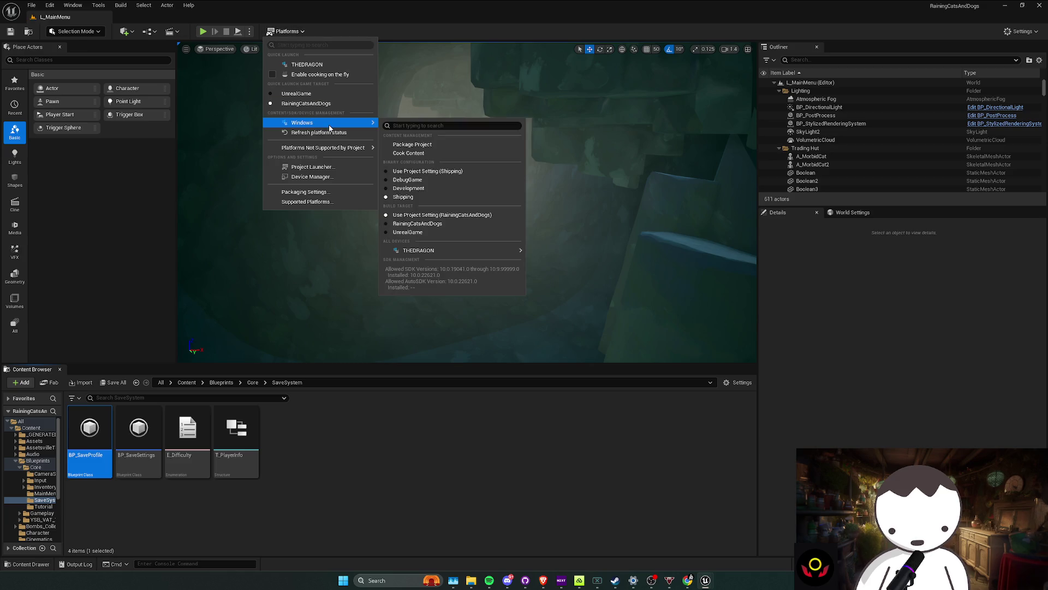
click(444, 146)
Step: Delete the old Windows build folder and package into RainingCatsAndDogsPackages
click(219, 67)
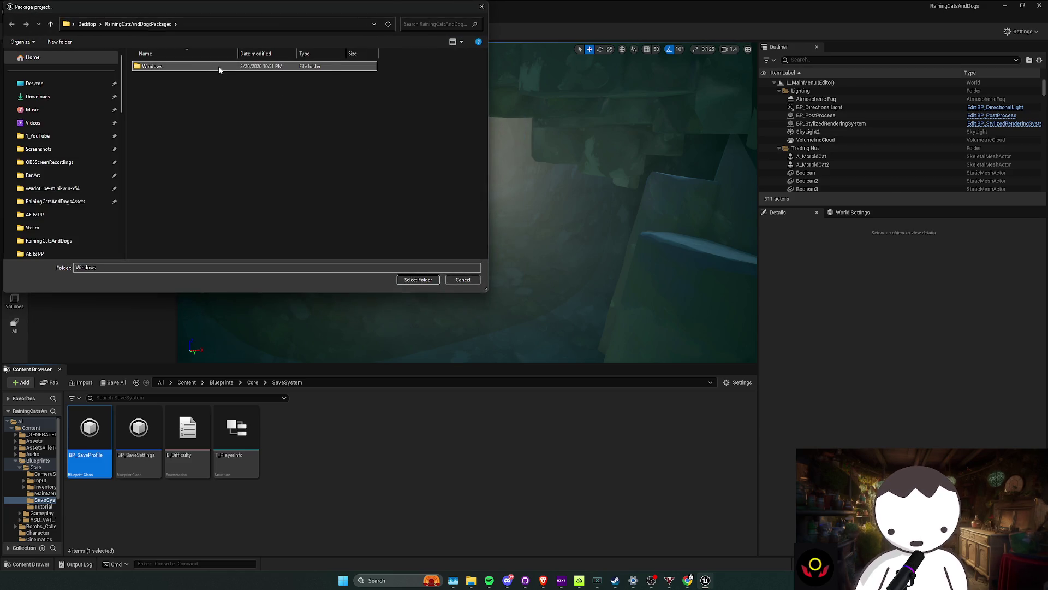
right_click(218, 67)
click(240, 291)
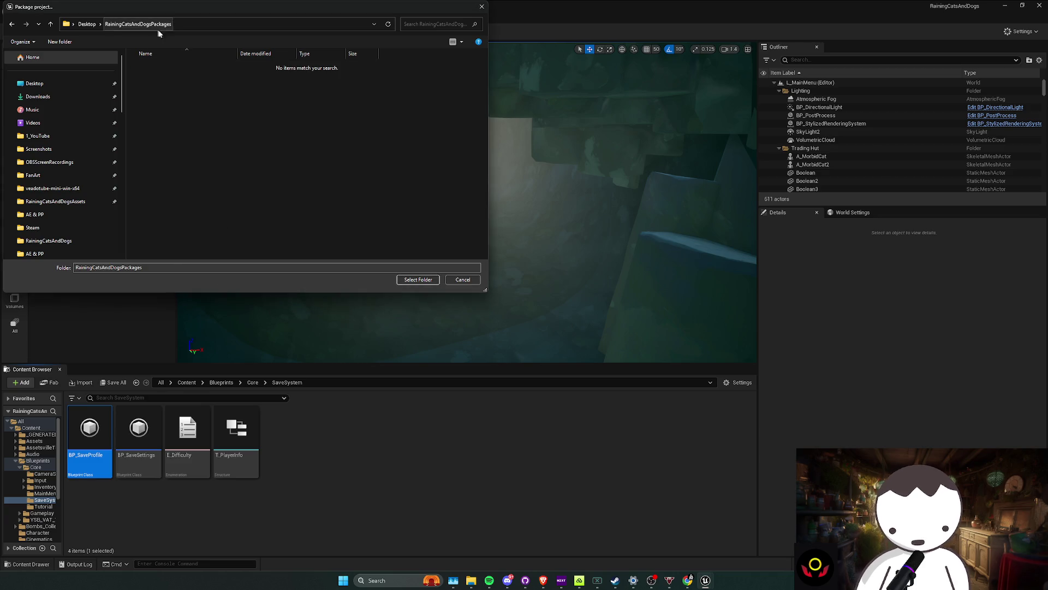
click(418, 279)
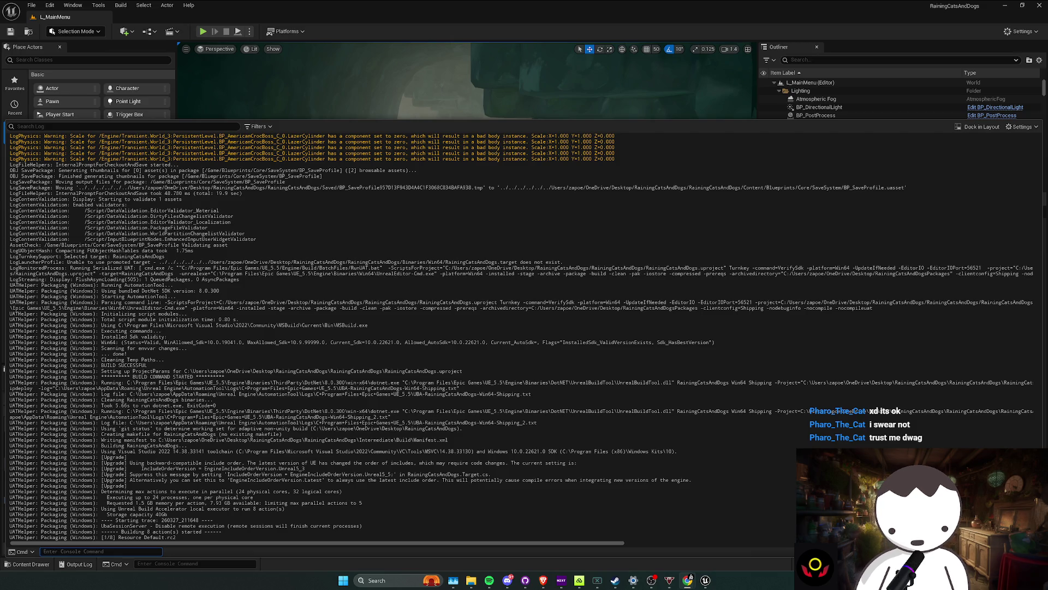
click(689, 579)
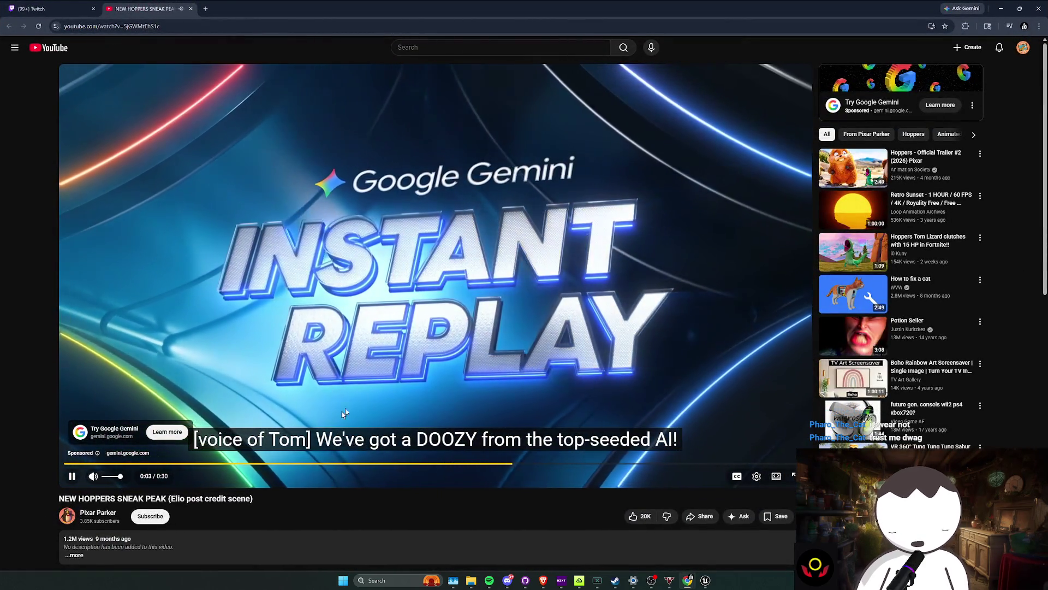
Step: Close the Twitch tab and skip the ad before the Hoppers video
click(77, 7)
click(93, 8)
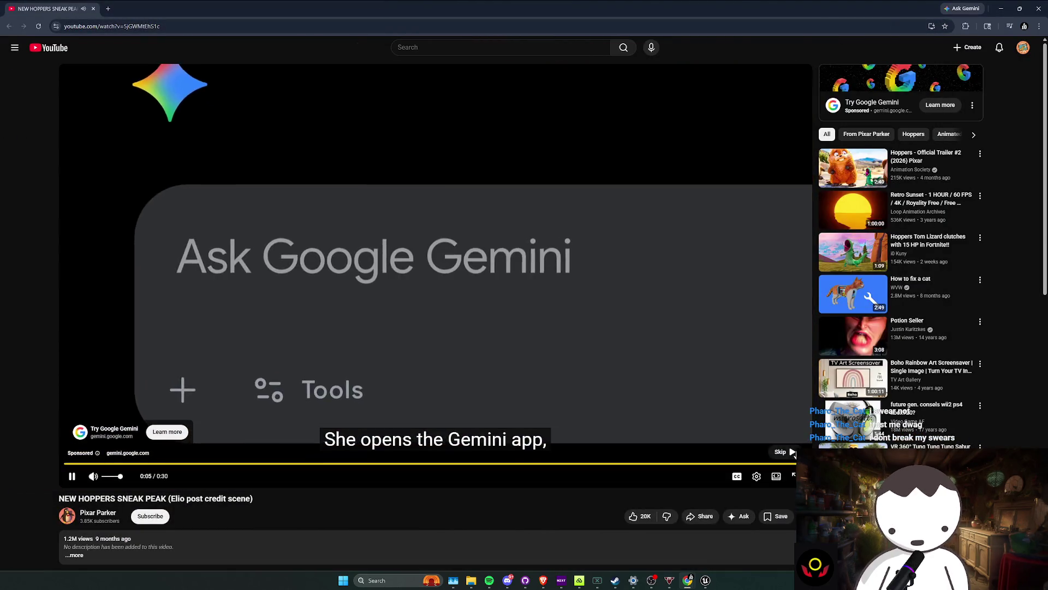
click(790, 452)
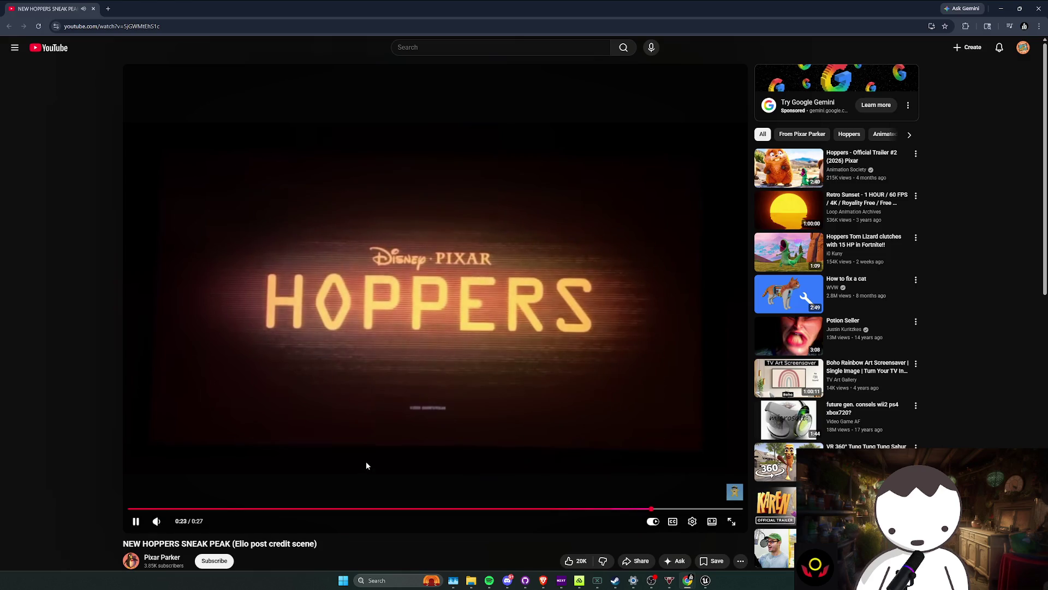
Step: Pause the Hoppers video, scroll the page back to the top, and close Chrome
click(366, 463)
scroll(385, 447, down, 5)
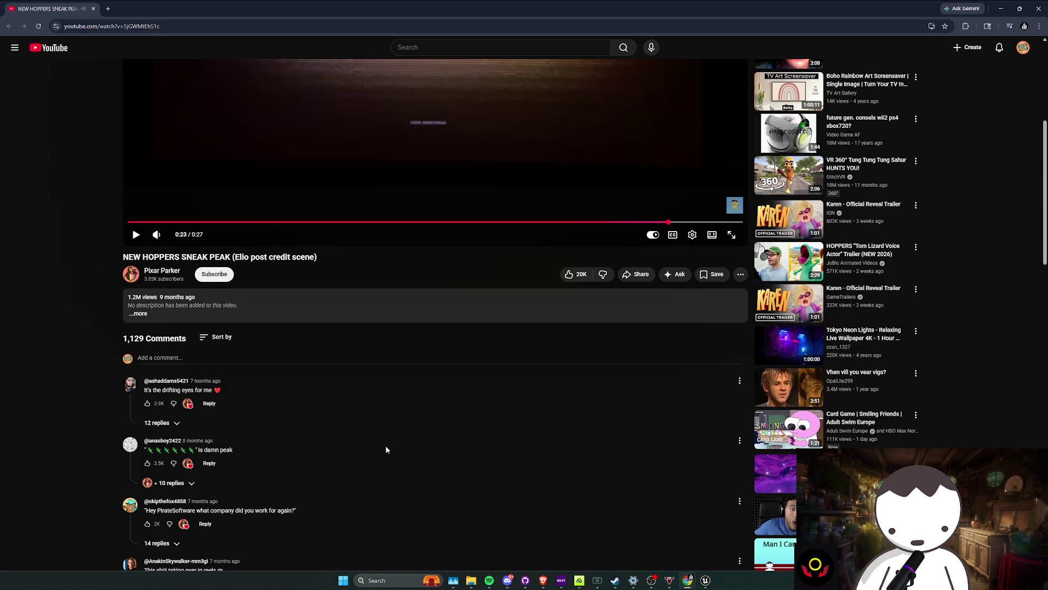
scroll(385, 444, down, 3)
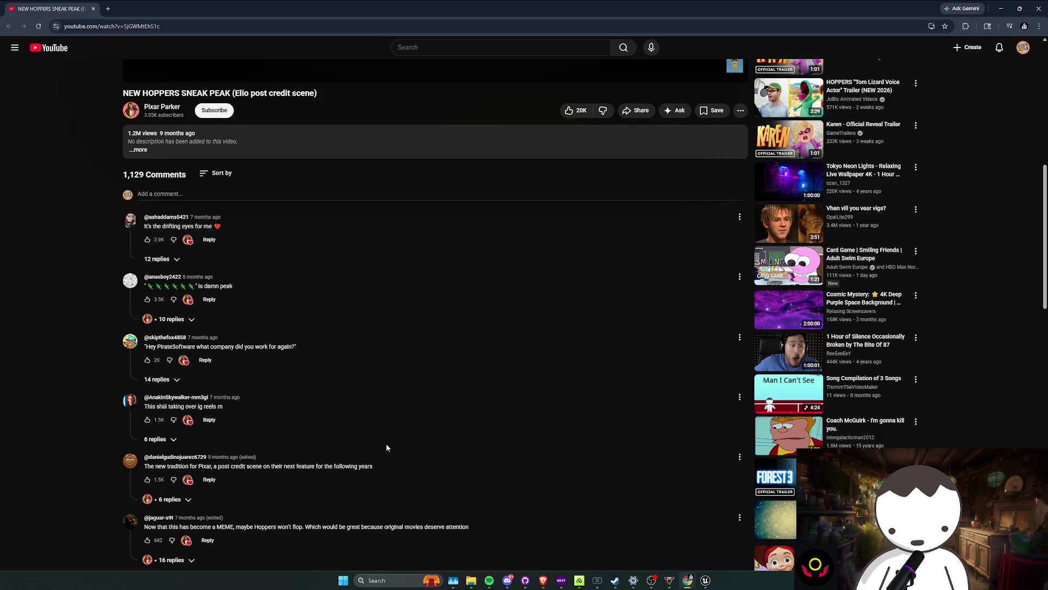
scroll(387, 448, down, 4)
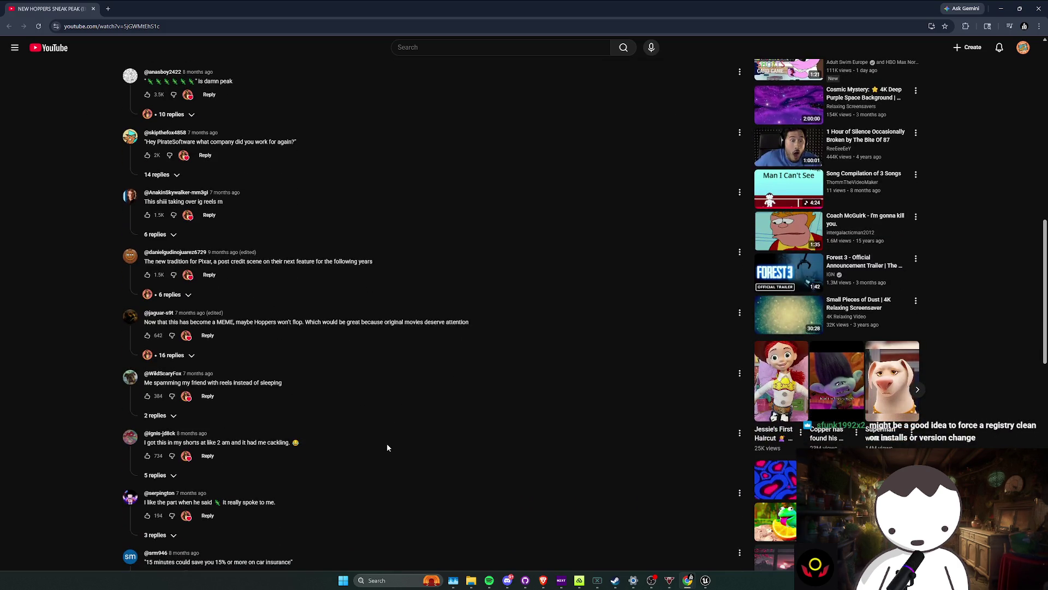
key(Home)
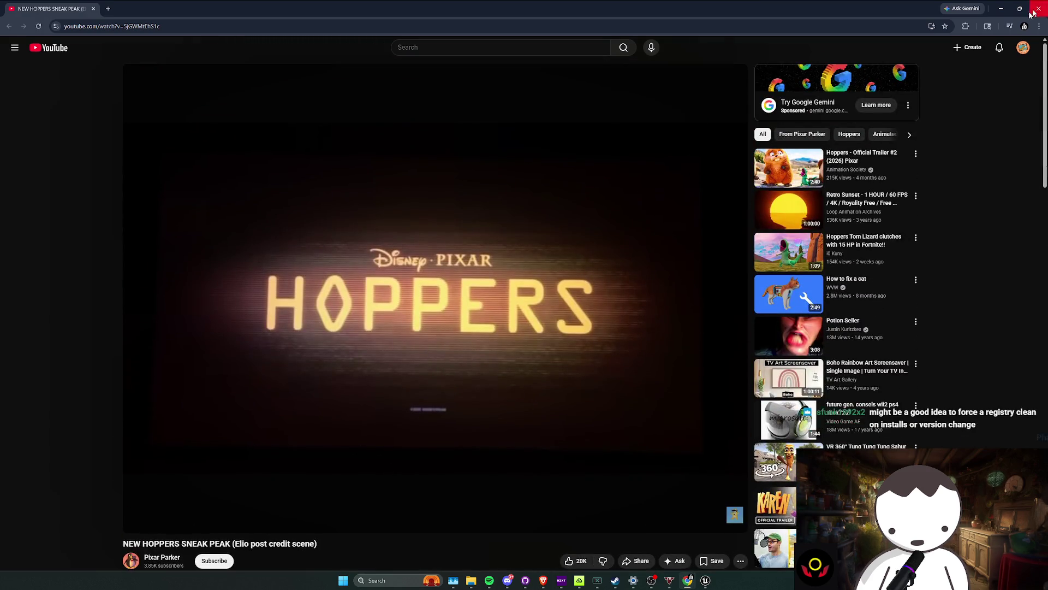
click(1031, 11)
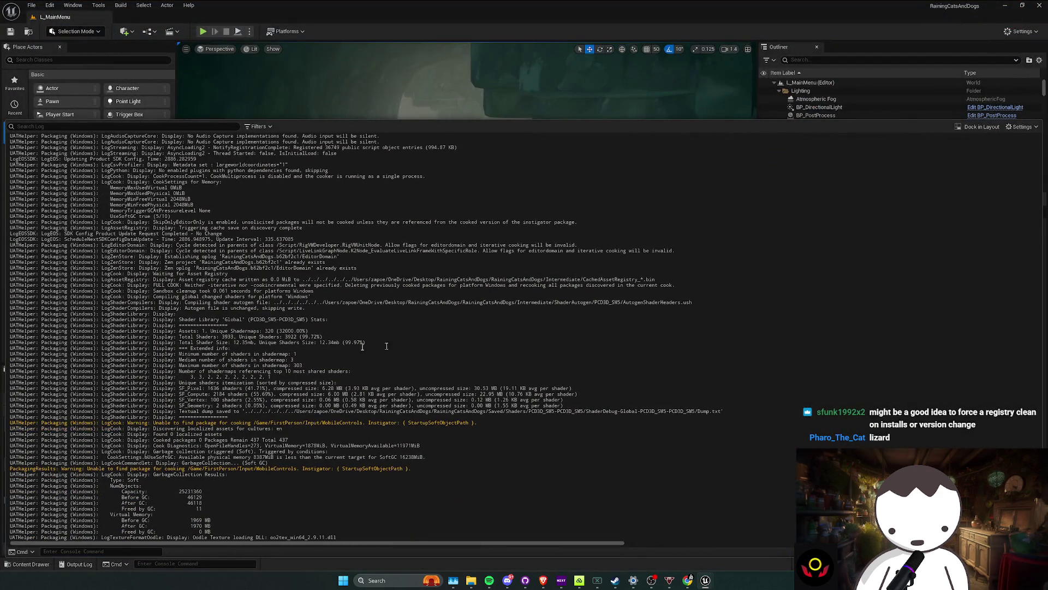
Step: Look around the cave level, clear the SaveSystem selection, and open the Output Log
click(1005, 6)
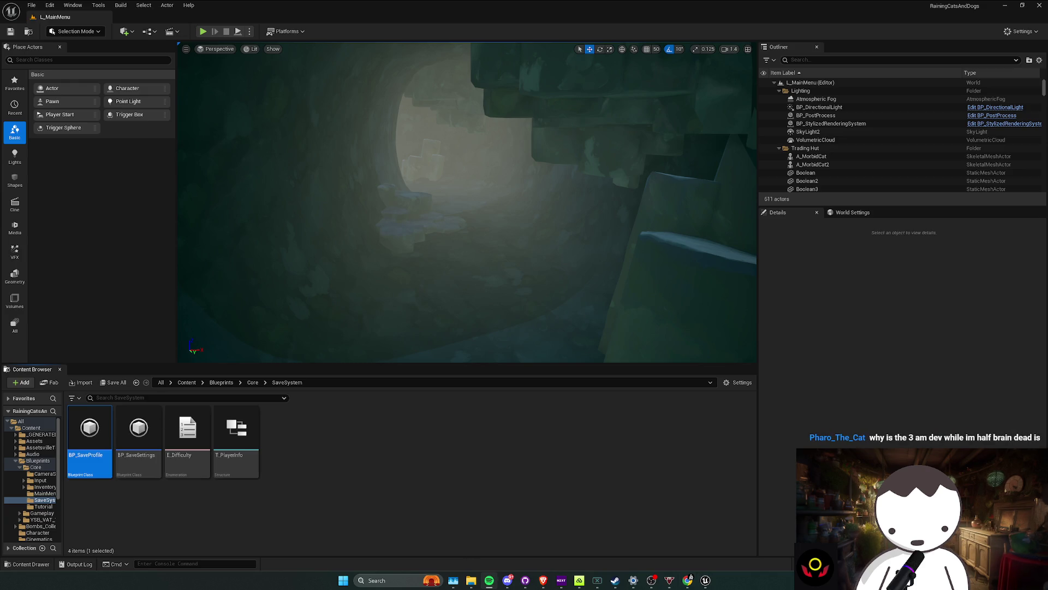
drag(350, 199, 368, 202)
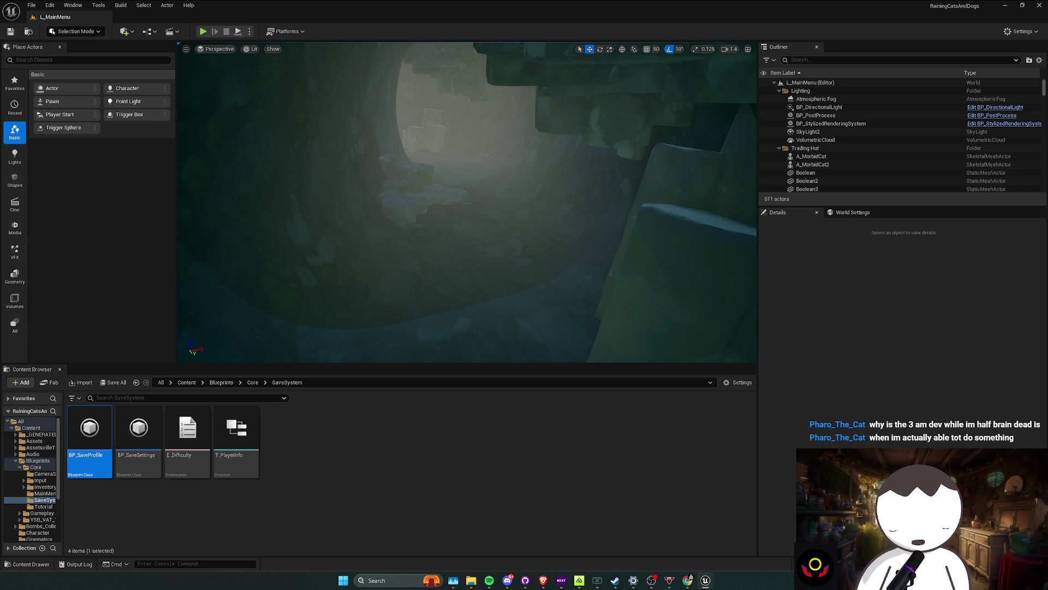
click(313, 449)
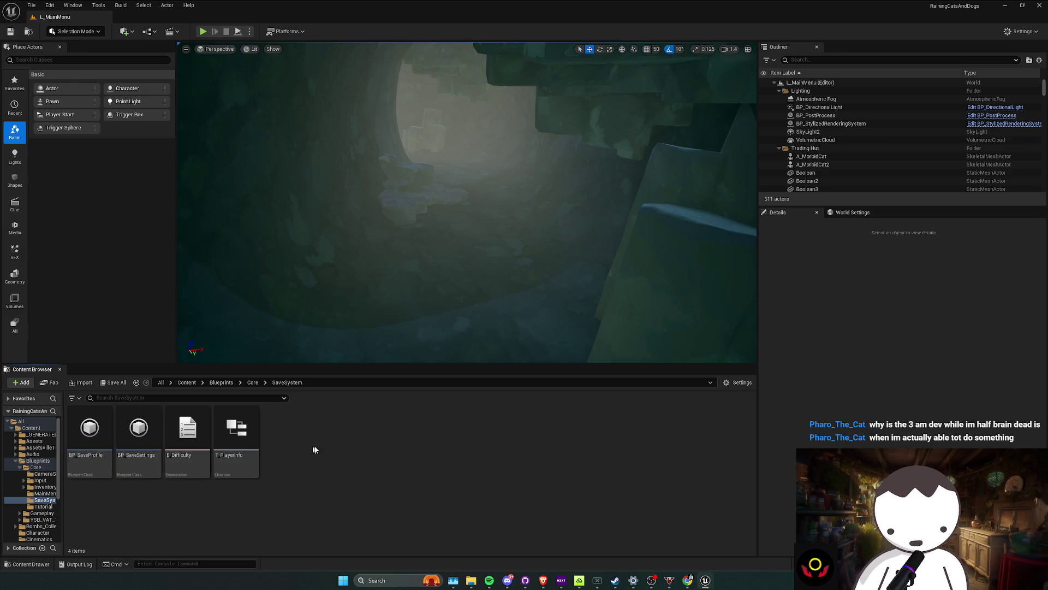
key(grave)
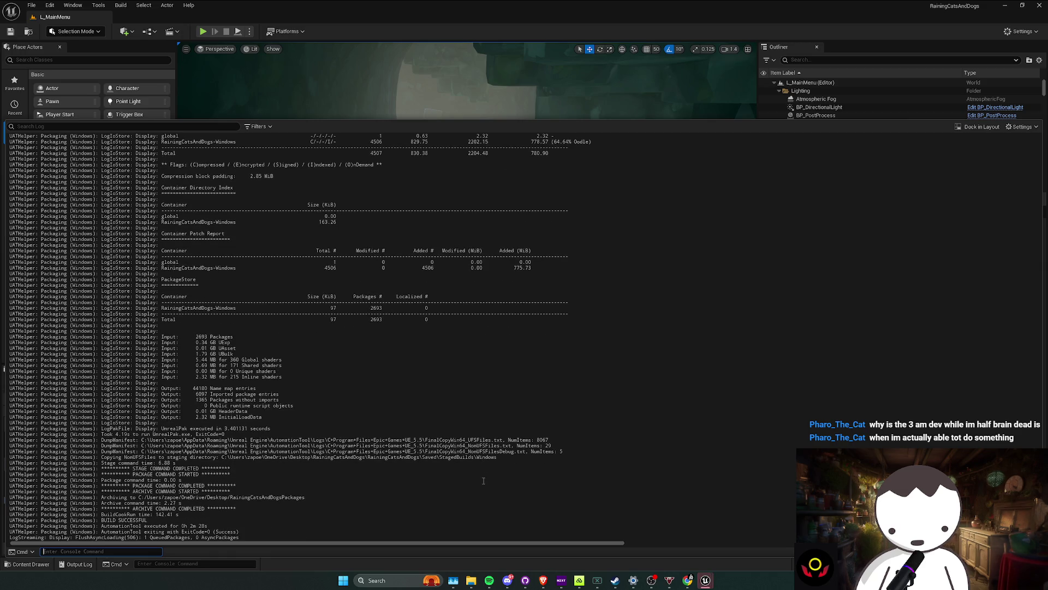
Step: Bring the SaveGames Explorer window forward and navigate to Desktop\RainingCatsAndDogsPackages
mouse_move(470, 580)
mouse_move(533, 542)
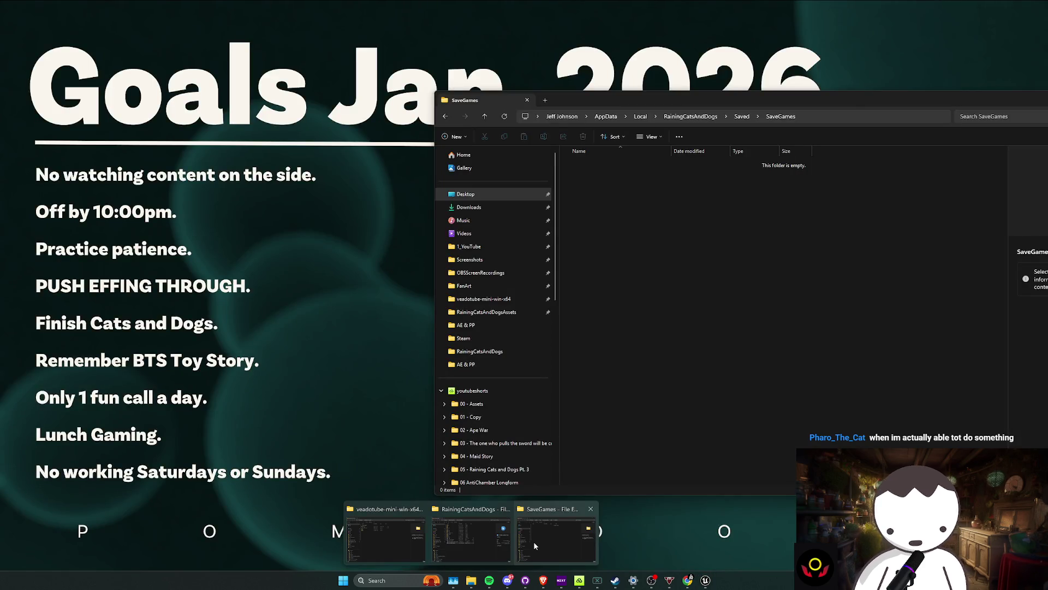
mouse_move(485, 544)
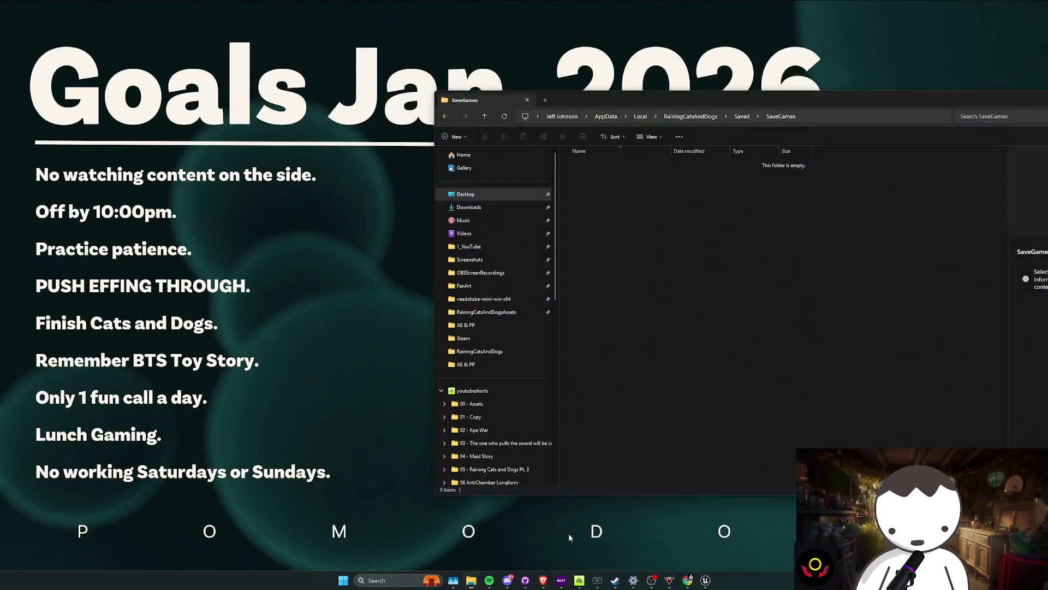
click(568, 533)
key(alt+Left)
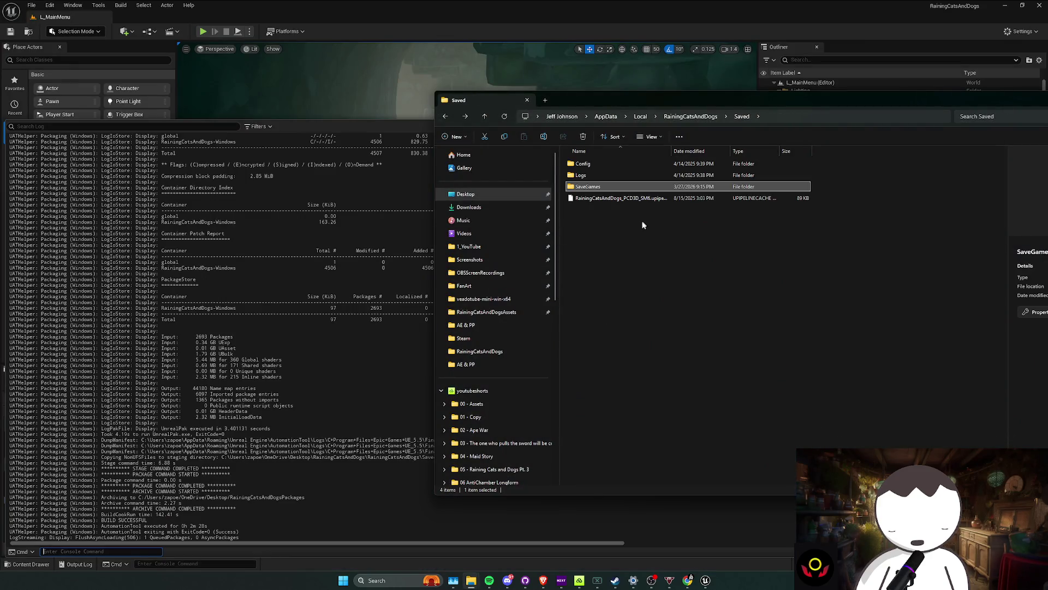
key(alt+Right)
key(alt+Left)
key(alt+Up)
key(alt+Up)
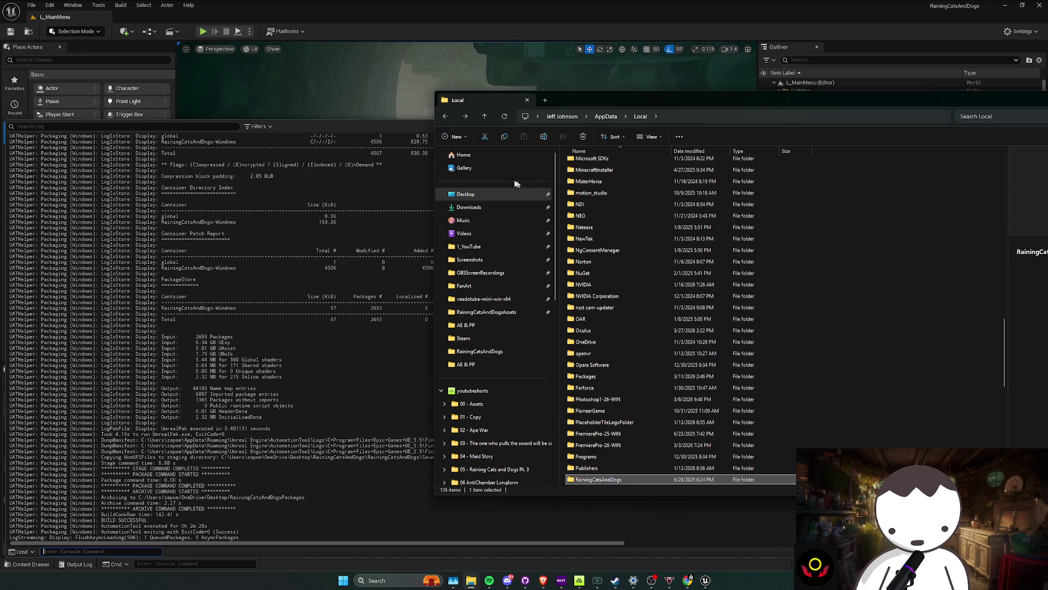
key(alt+Up)
key(alt+Left)
key(alt+Left)
key(alt+Left)
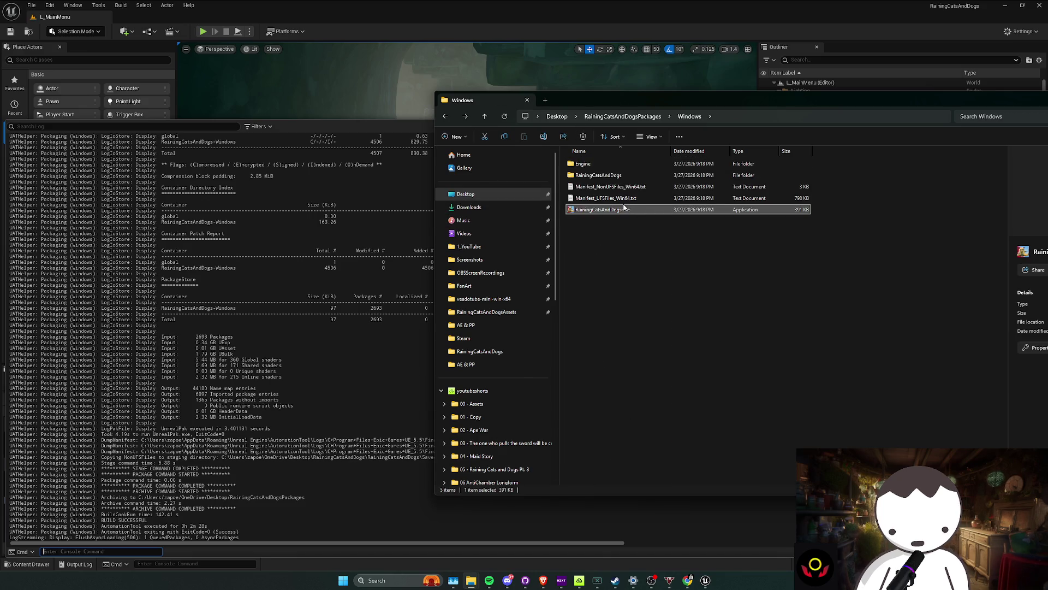
key(alt+Left)
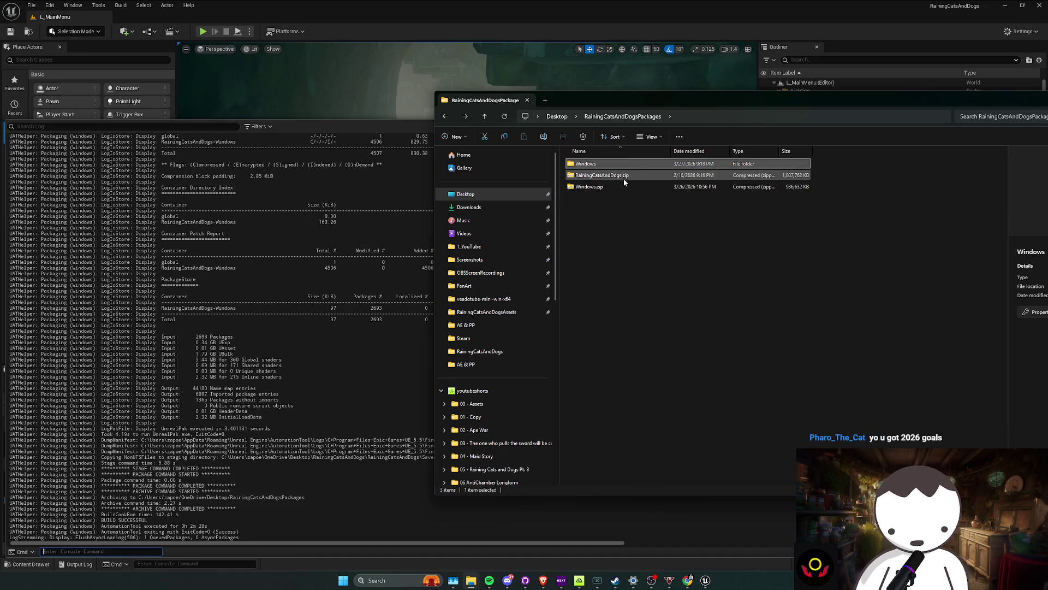
Step: Delete the old RainingCatsAndDogs.zip and Windows.zip archives, keeping the Windows folder
click(623, 178)
shift+click(612, 186)
right_click(640, 180)
click(620, 175)
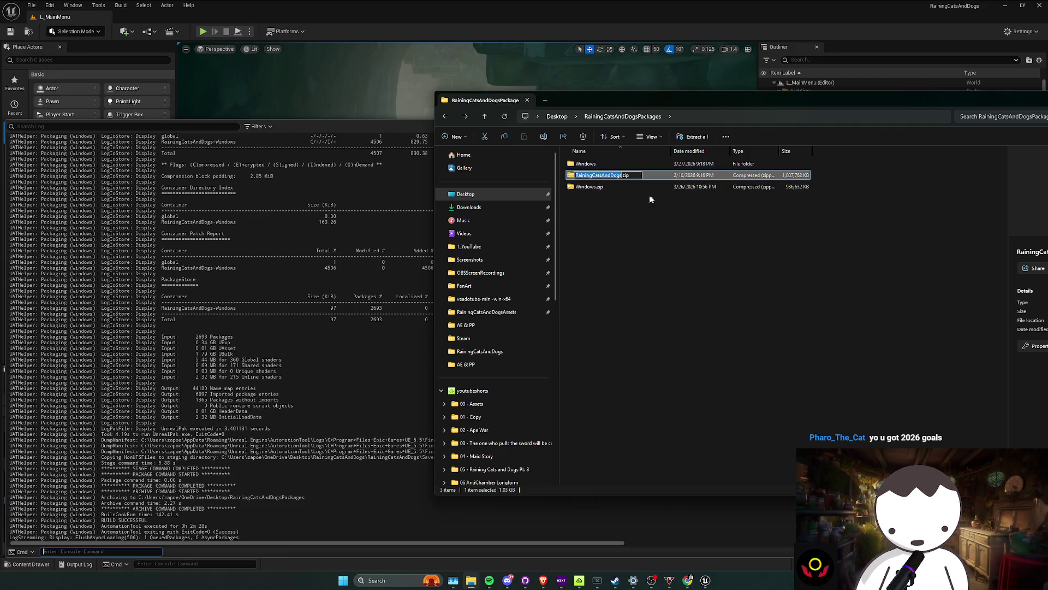
click(613, 179)
shift+click(662, 187)
right_click(662, 186)
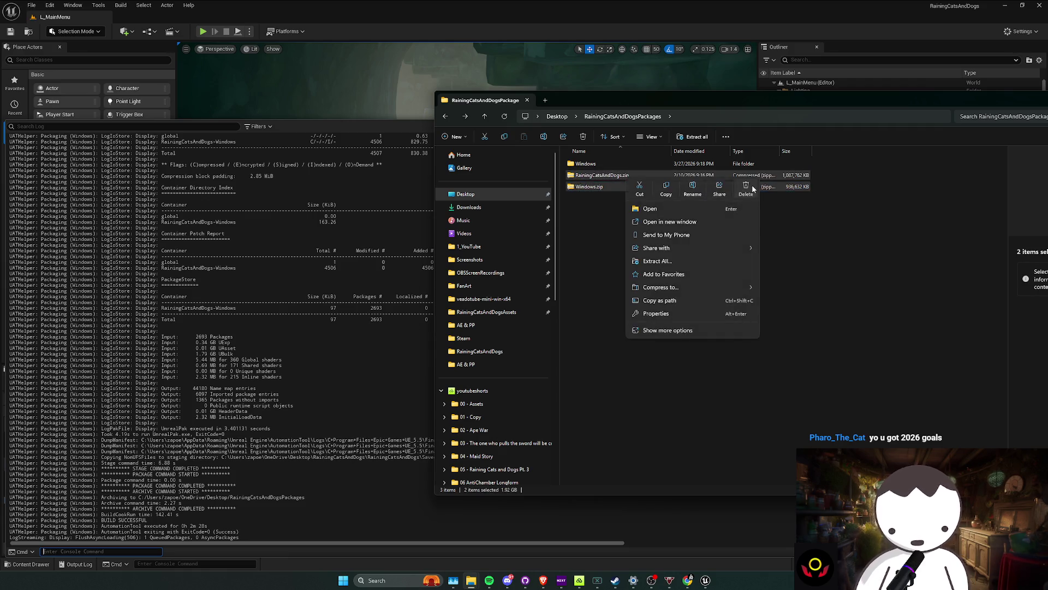
click(752, 185)
click(604, 165)
right_click(605, 165)
Step: Rename the Windows build folder to RainingCatsAndDogs
key(Escape)
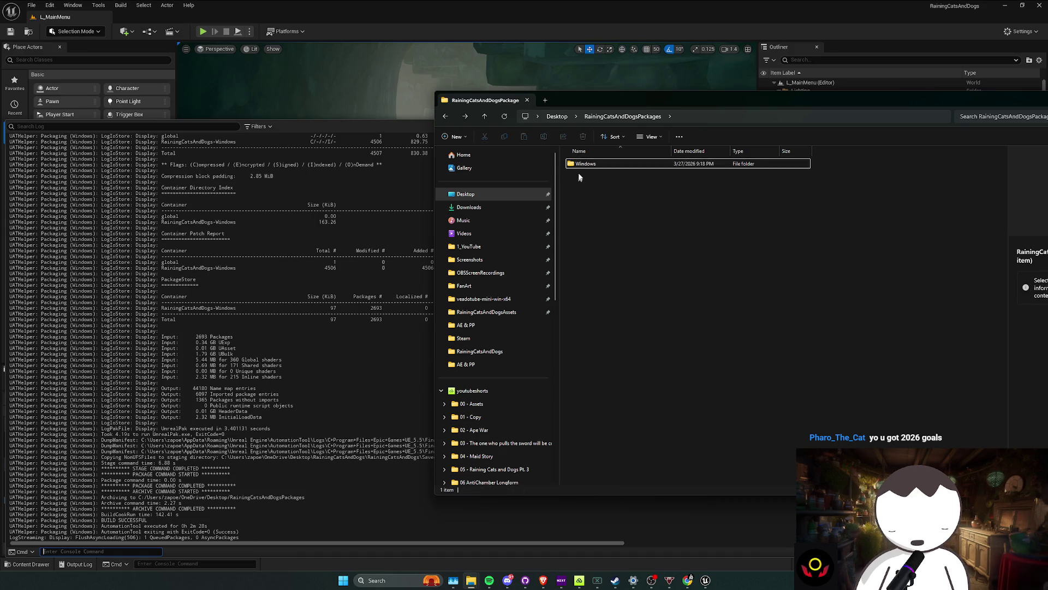
click(587, 165)
text(RainingCatsAndDogs)
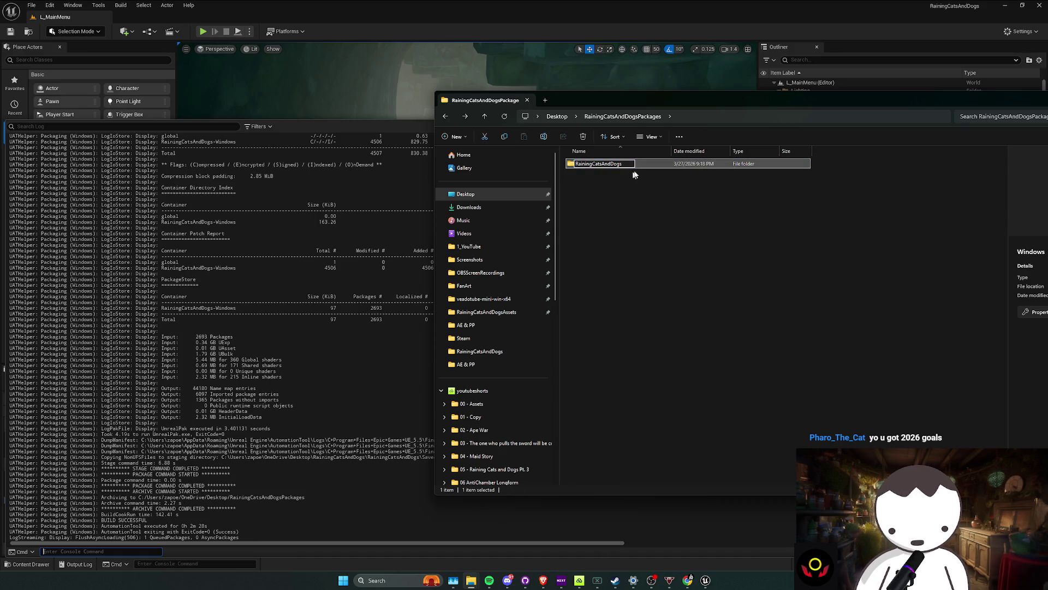
key(Return)
Step: Compress the RainingCatsAndDogs folder into RainingCatsAndDogs.zip, keeping the default name
right_click(642, 164)
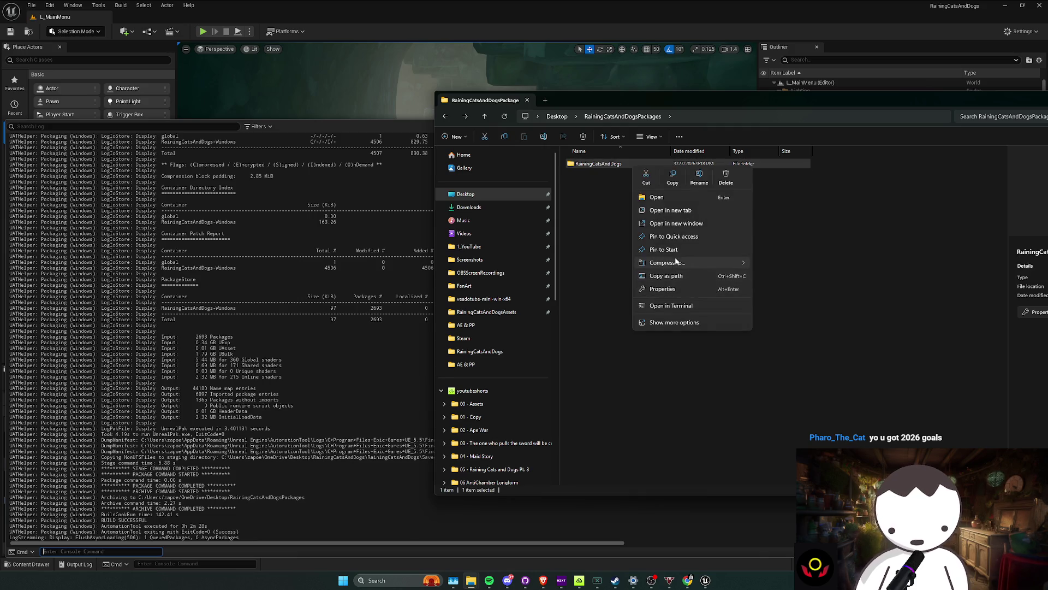
mouse_move(683, 263)
click(777, 263)
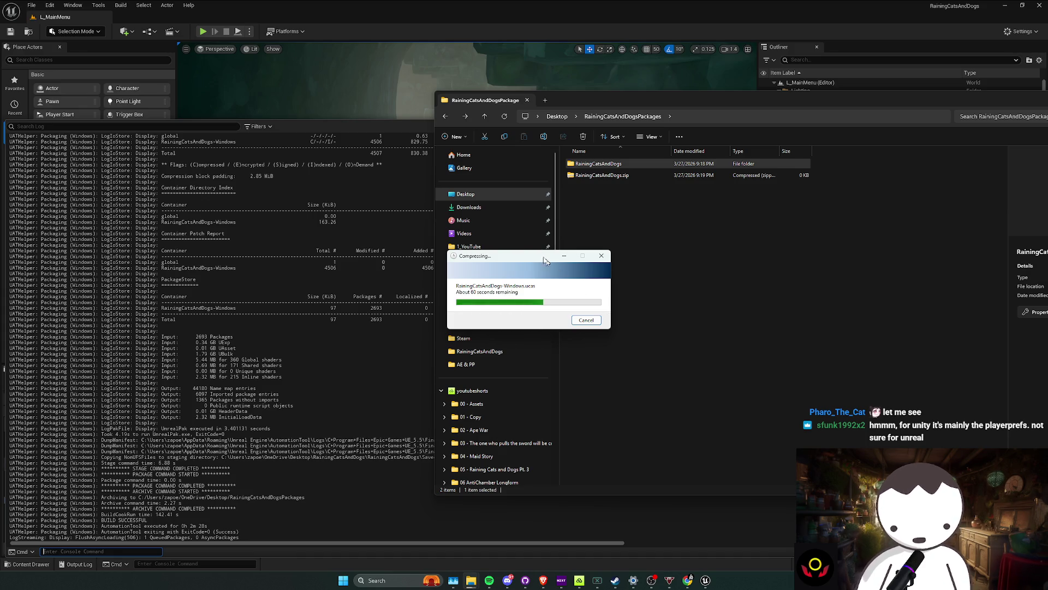
drag(524, 256, 529, 257)
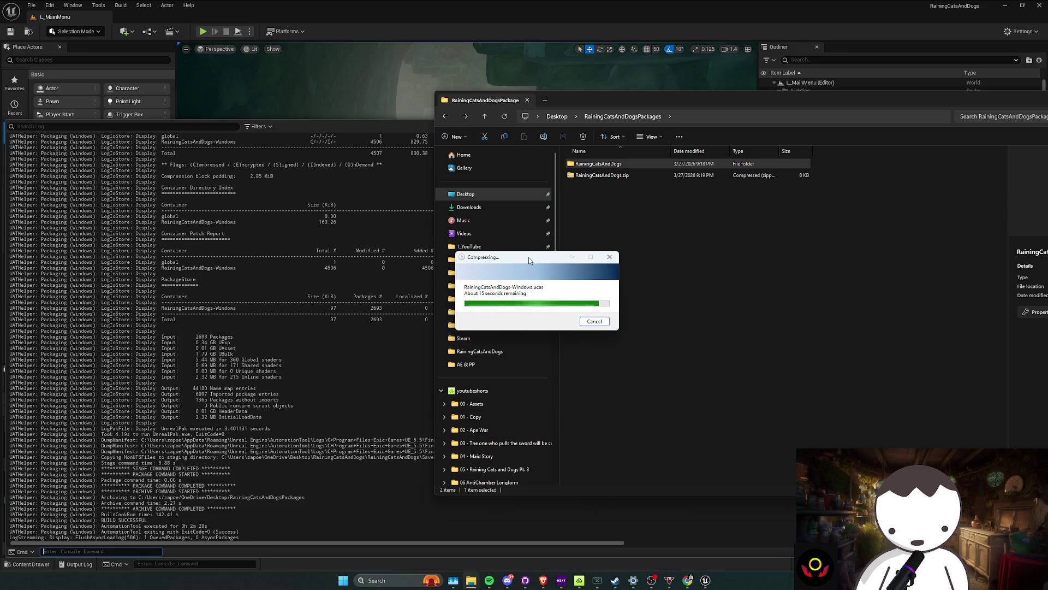
click(585, 185)
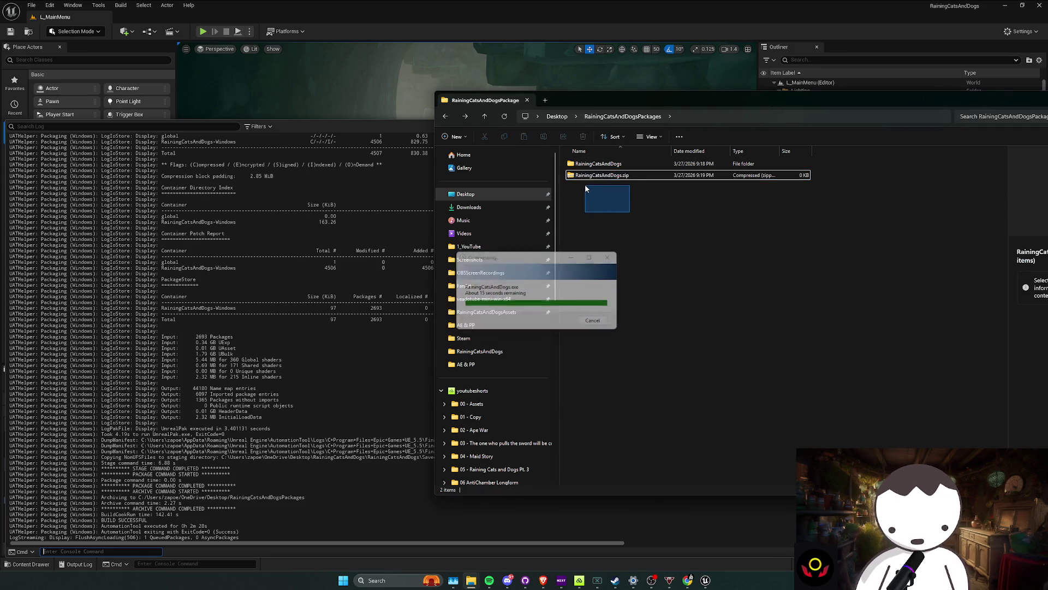
Step: Bring the forum browser window forward from the taskbar
click(690, 578)
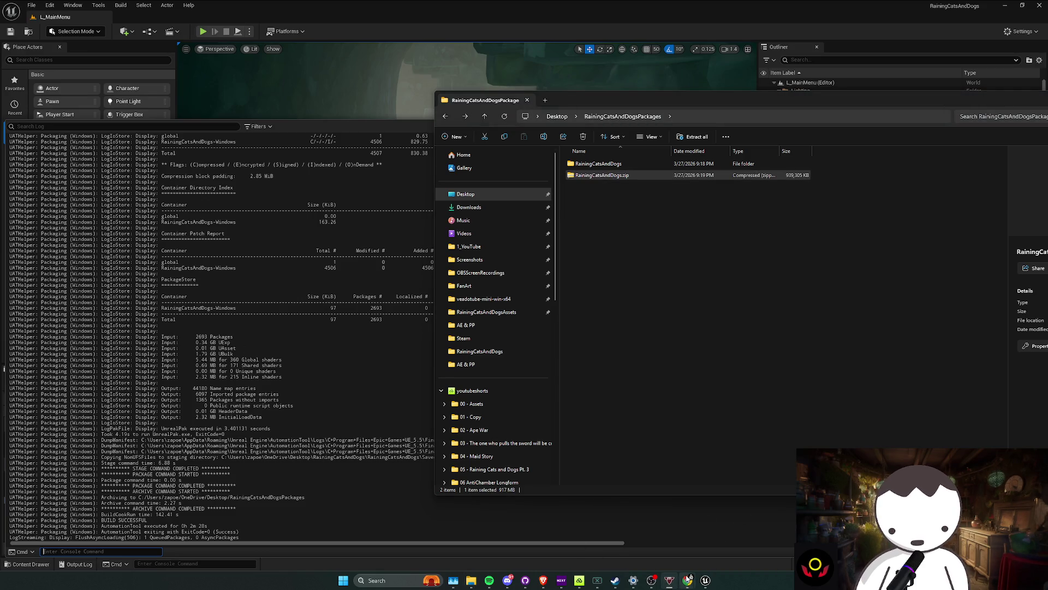
mouse_move(690, 577)
click(732, 532)
Step: Minimize the browser, then start a New Game on Easy, skipping the Load Profile screen
click(690, 577)
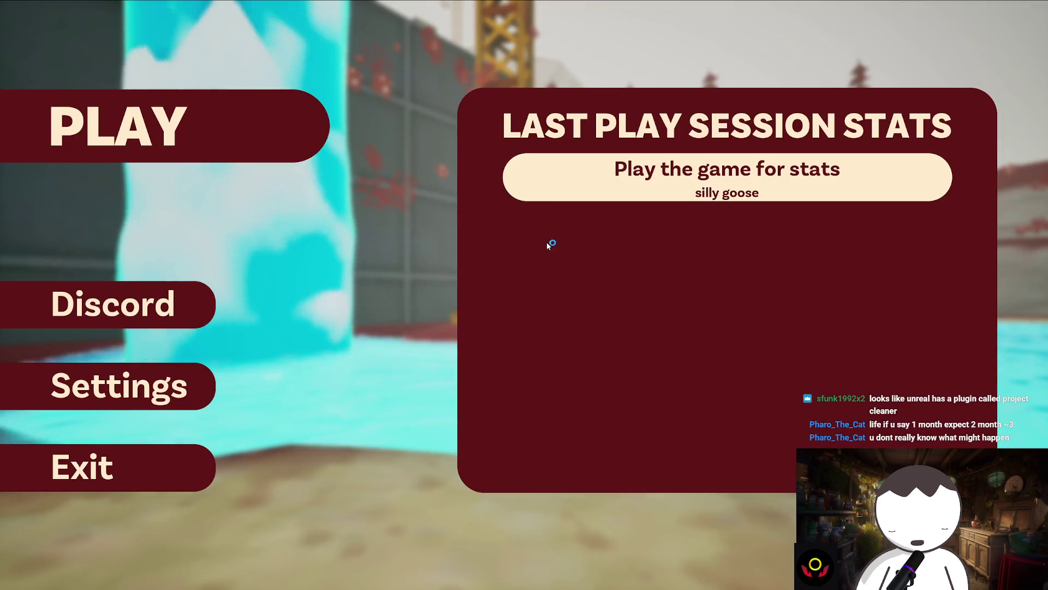
click(246, 132)
click(247, 291)
click(105, 436)
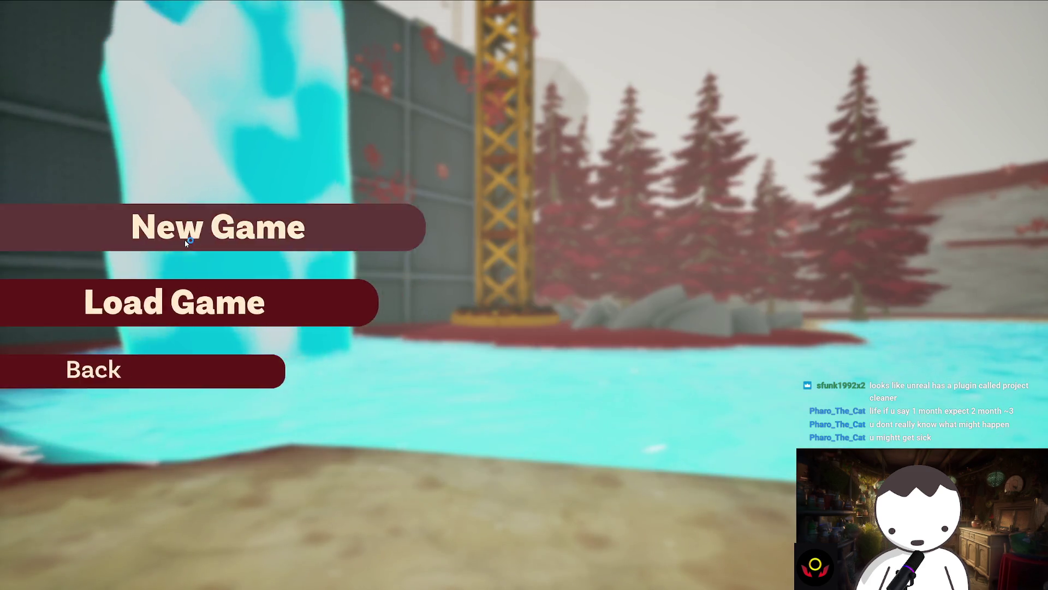
click(184, 234)
click(339, 173)
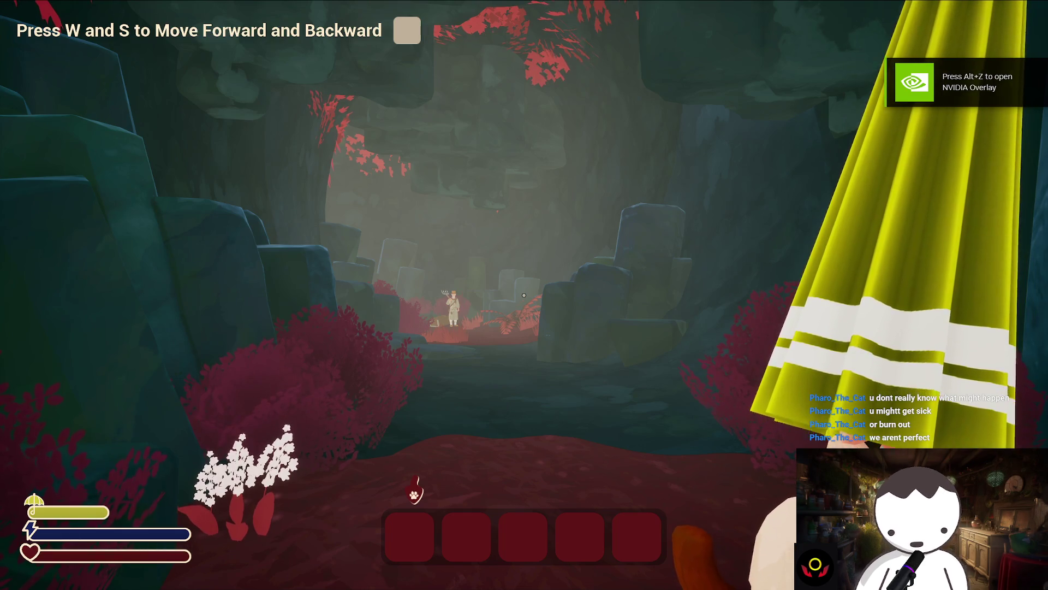
Step: Walk through the opening cave, skip the NPC cutscene and crouch into the red forest
key(w)
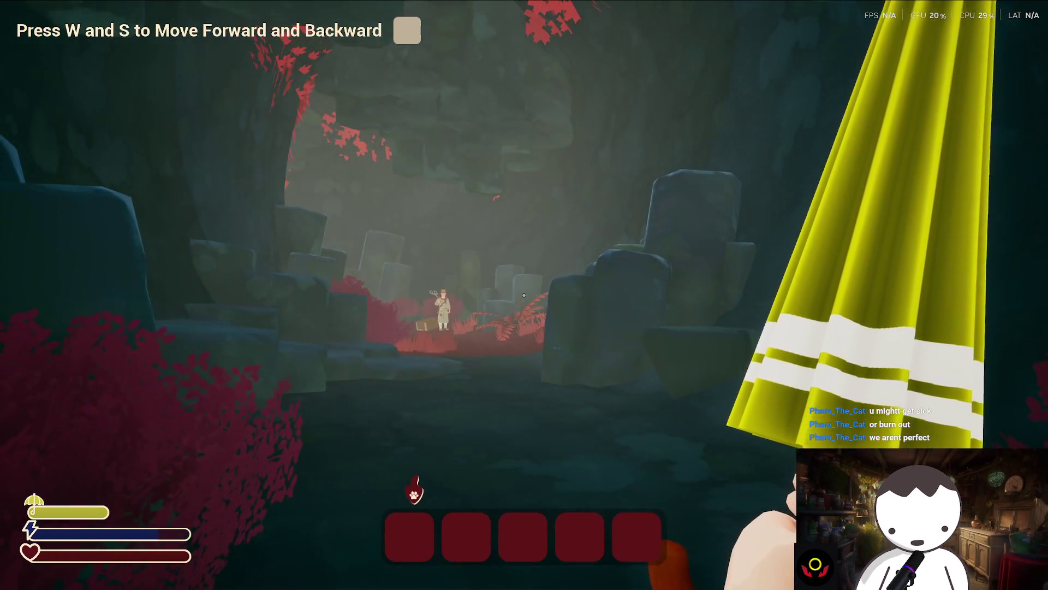
key(w)
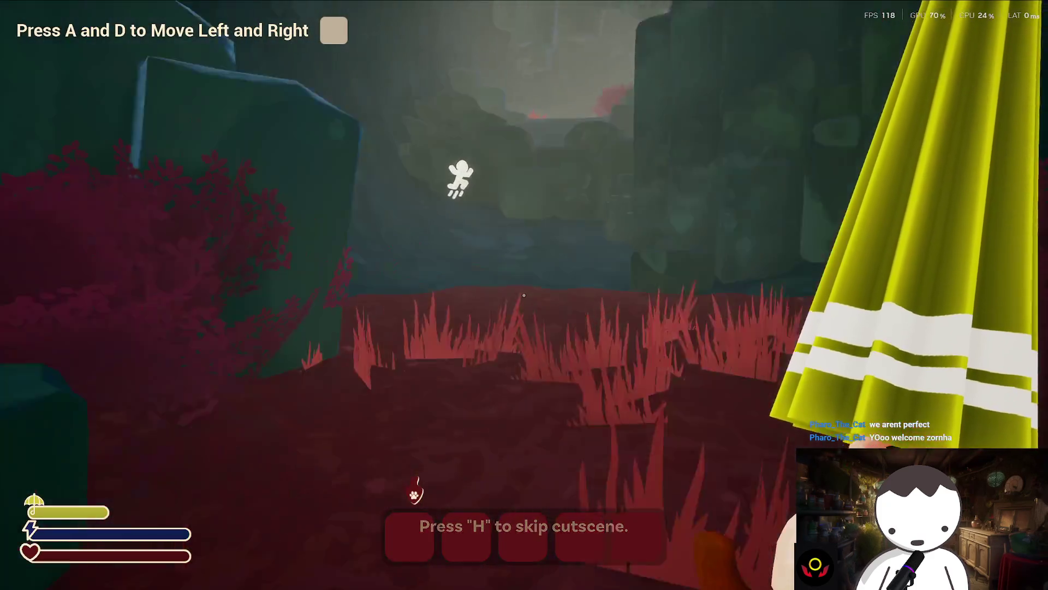
key(d)
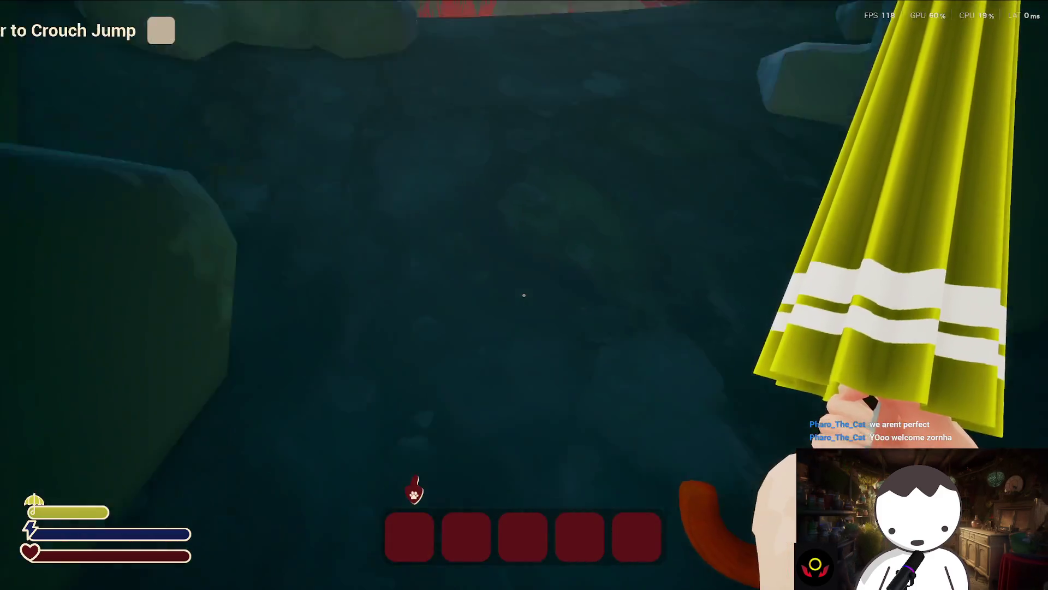
key(w)
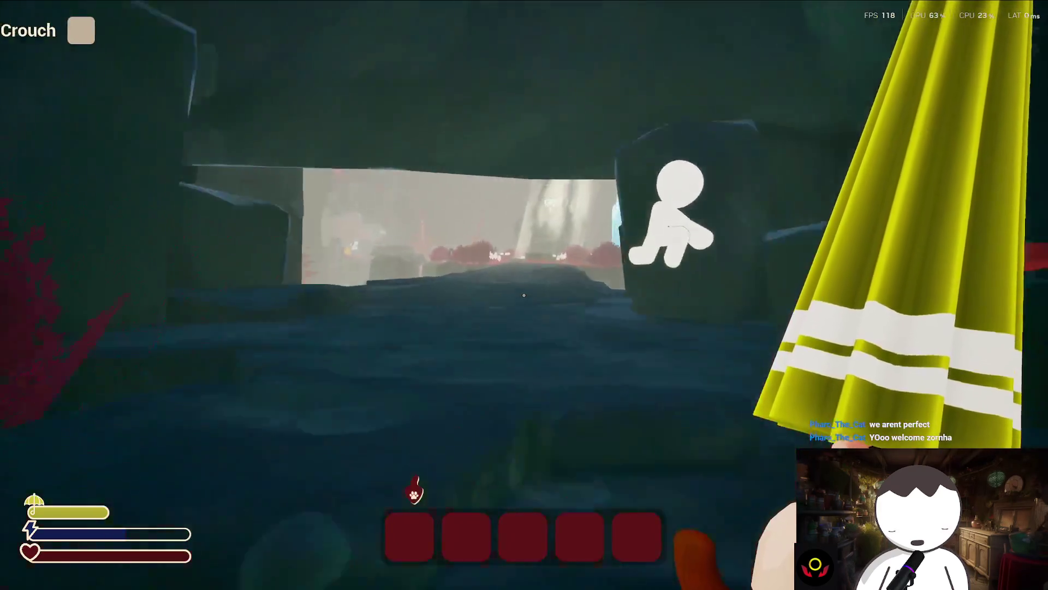
key(c)
Step: Glide with the umbrella to the rock pillars and run through the checkpoint diamond
key(w)
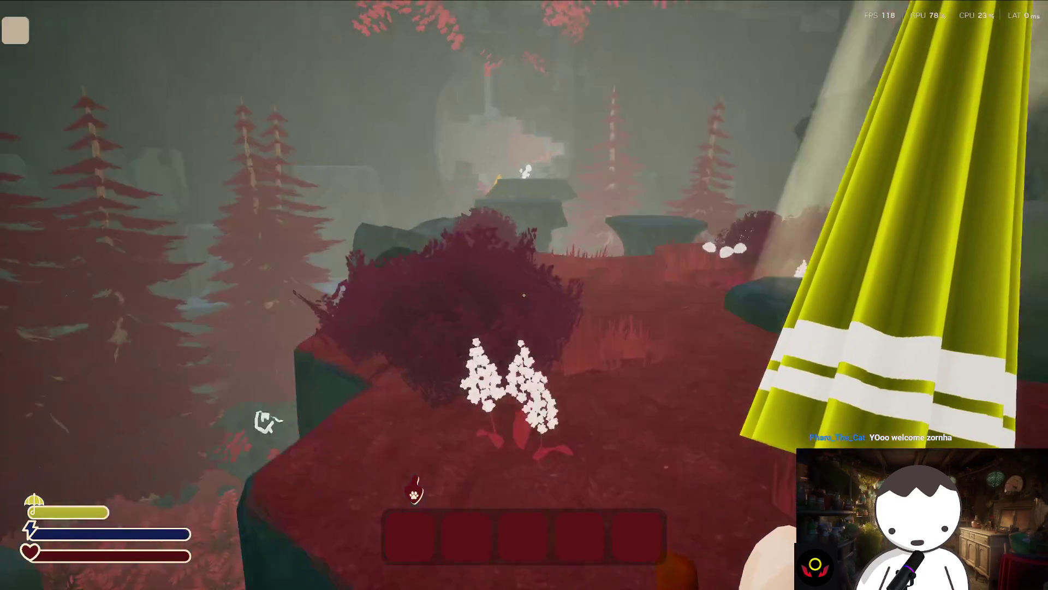
key(space)
key(w)
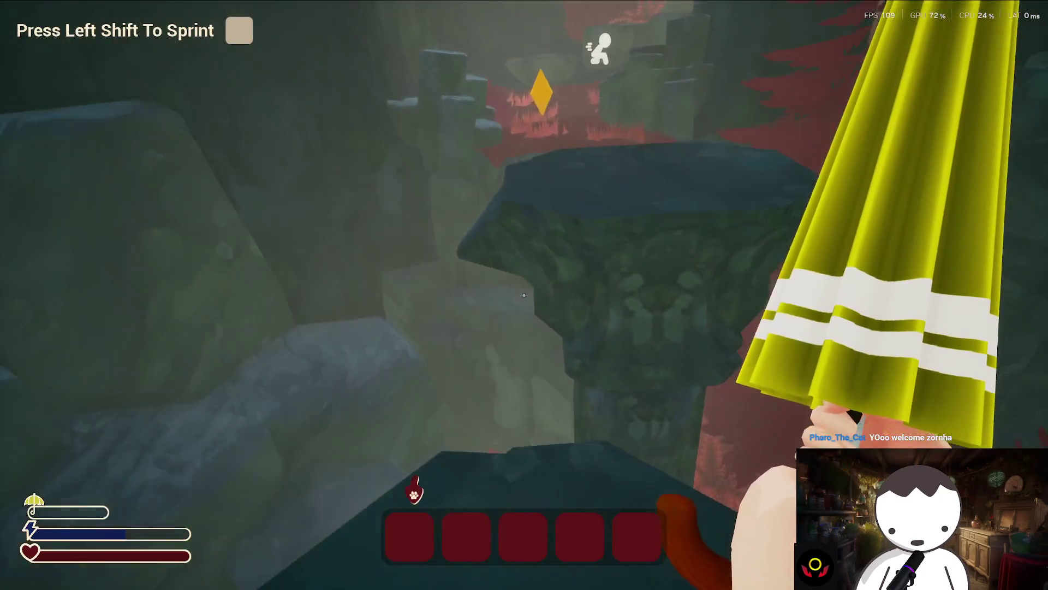
key(w)
Step: Sprint, jump-glide down into the cave, and crouchslide into the red cave area
key(shift)
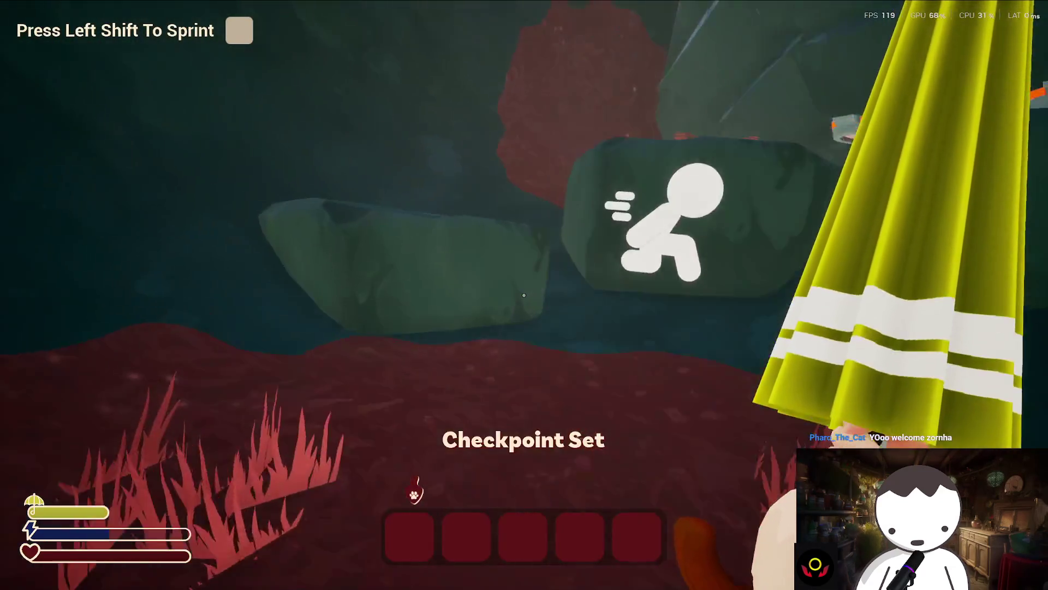
key(space)
key(w)
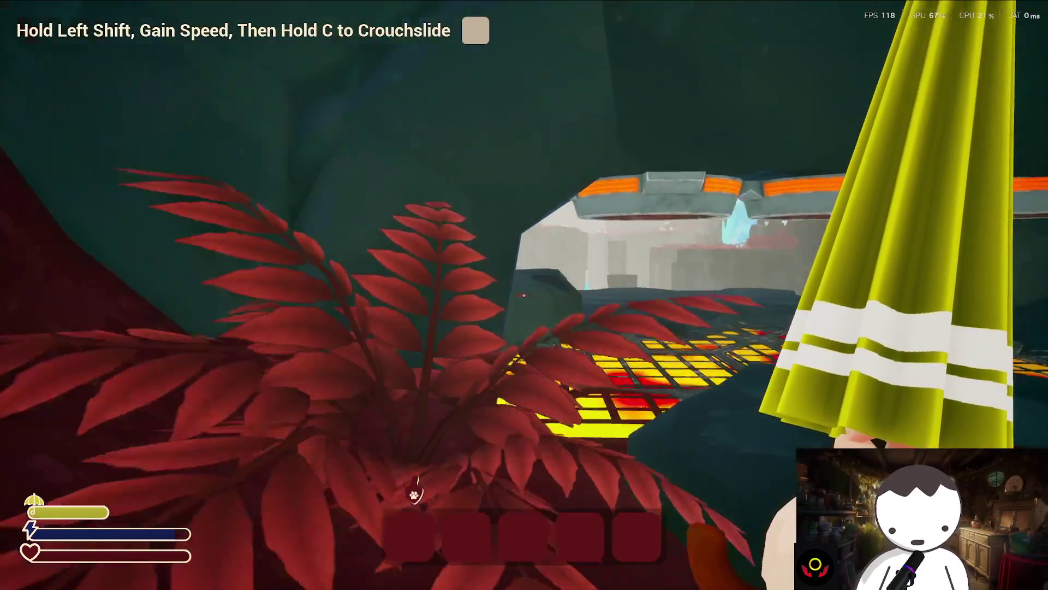
key(w)
key(shift+c)
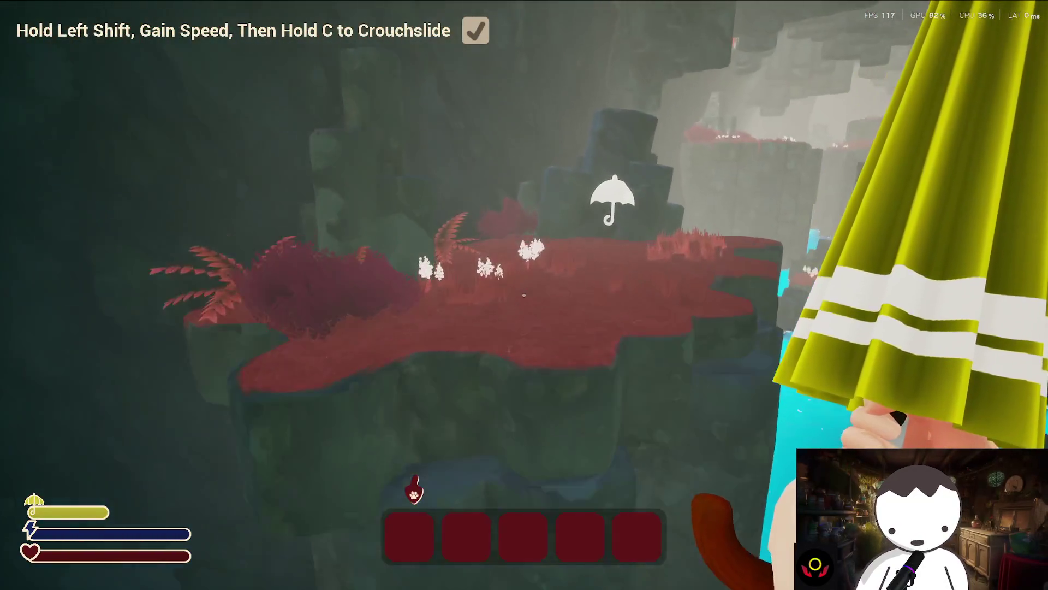
Step: Glide across the turquoise water via the canyon ledge onto the red grass
key(w)
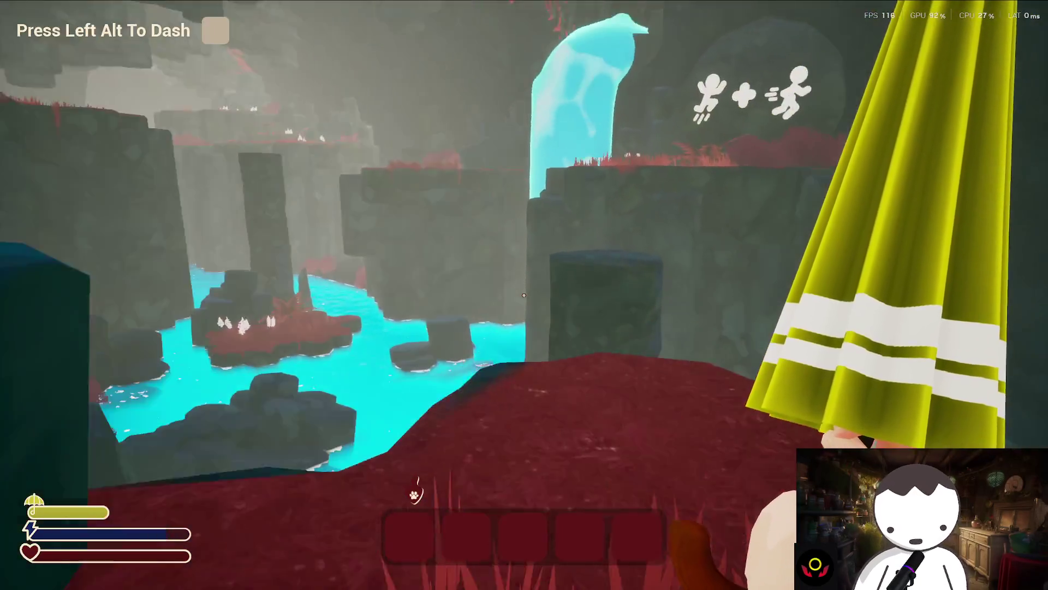
key(space)
key(w)
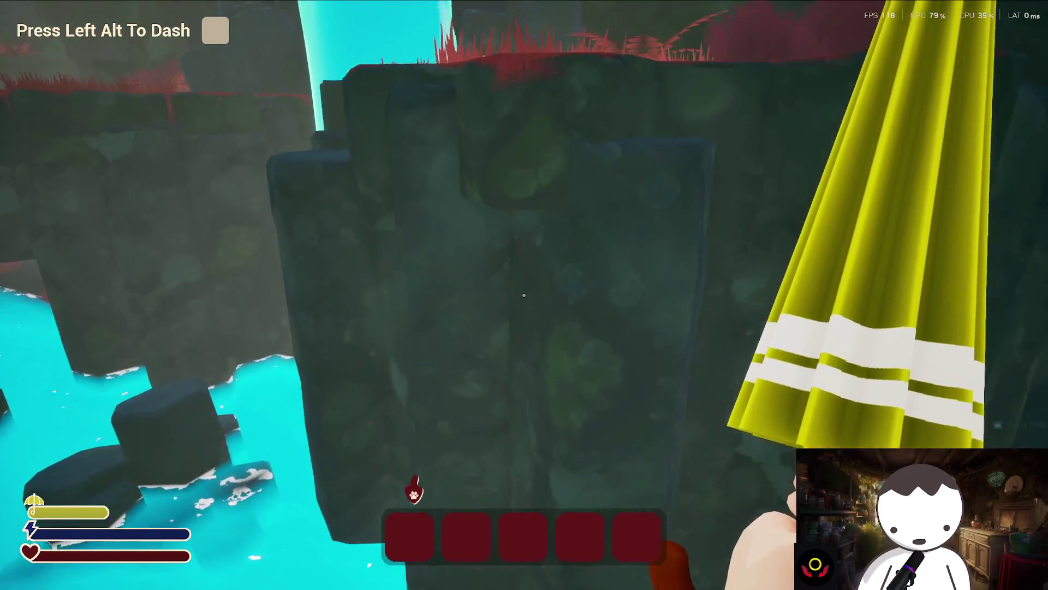
key(w)
key(space)
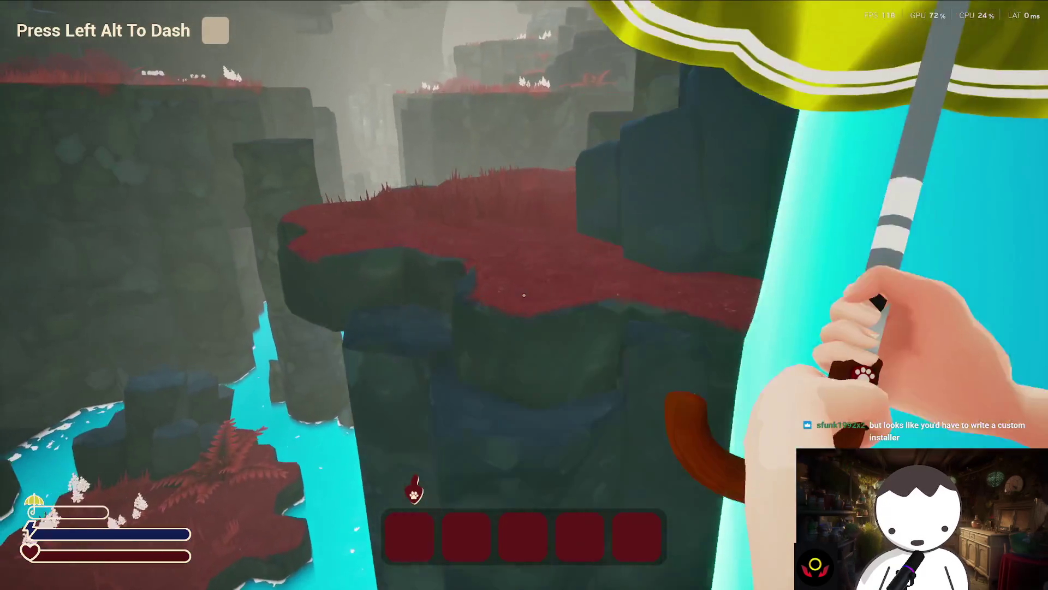
key(w)
key(space)
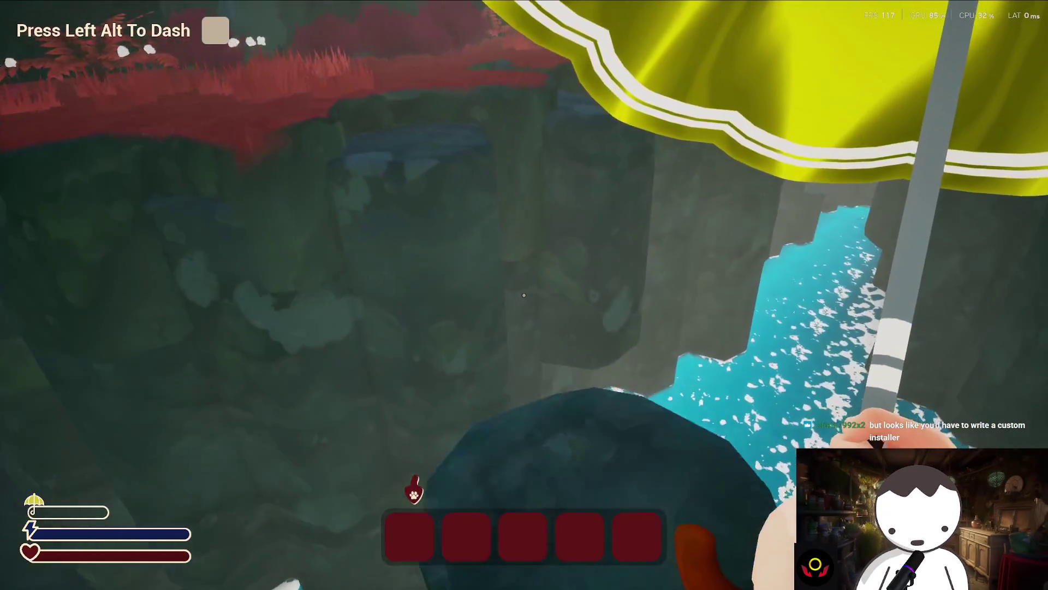
Step: Cross the cliff gap and dash mid-jump to complete the dash tutorial
key(w)
key(space)
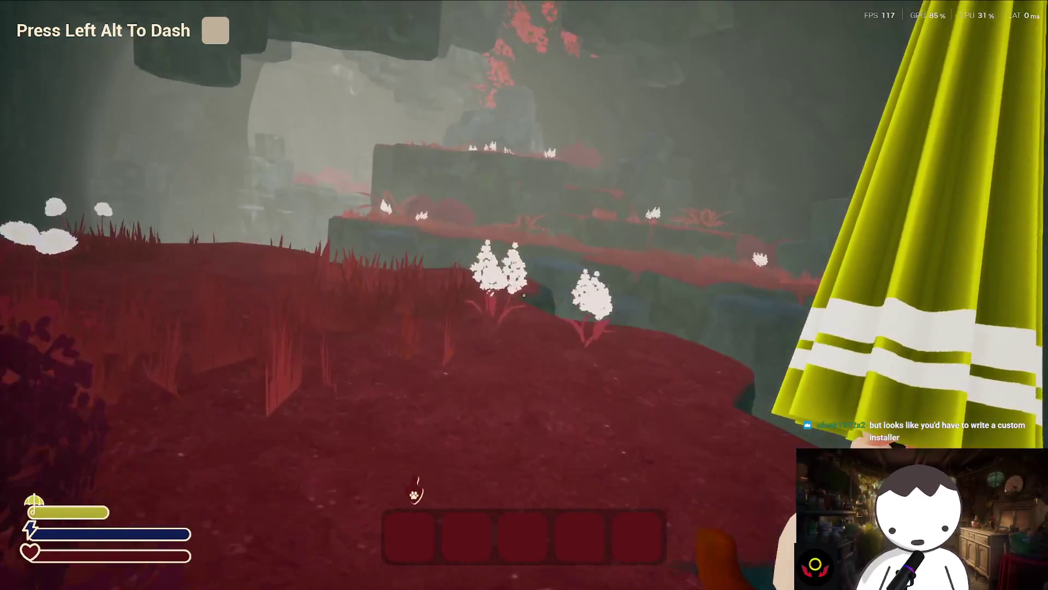
key(w)
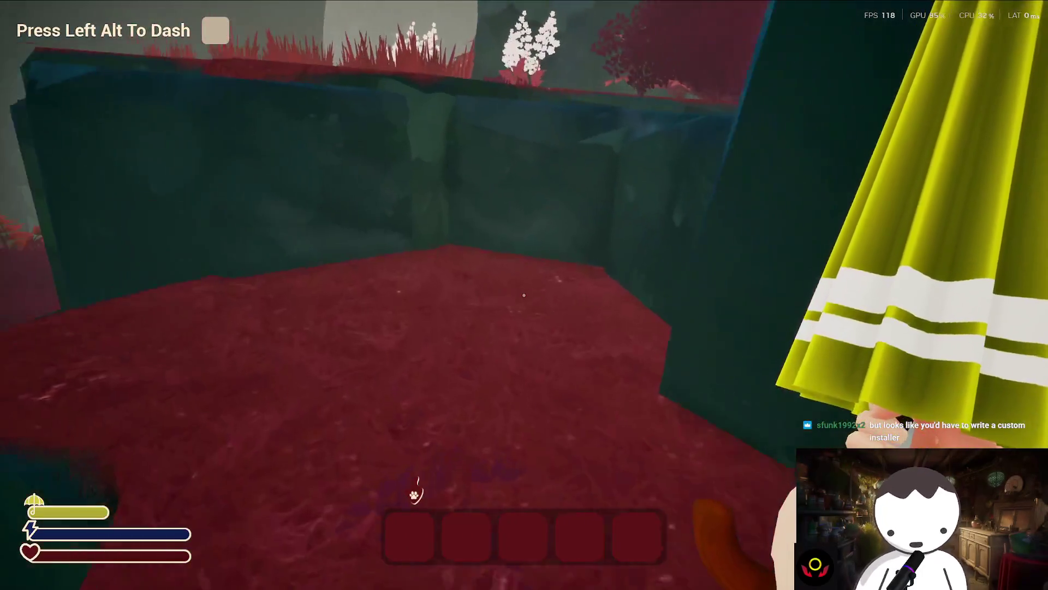
key(space)
key(alt)
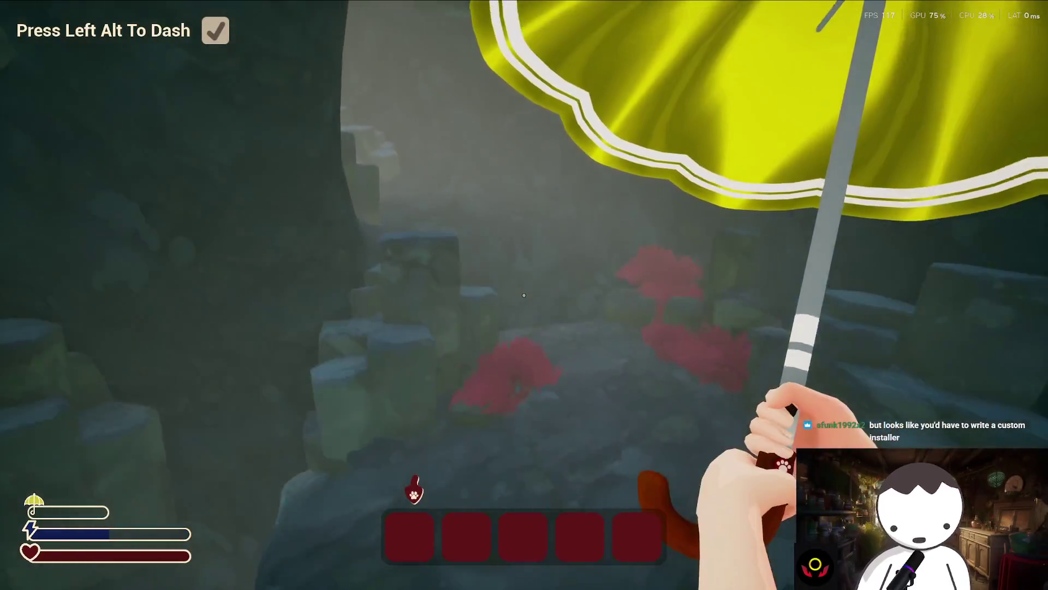
Step: Long-dash to the plank bridge, glide into the water and swim to the yellow checkpoint
key(w)
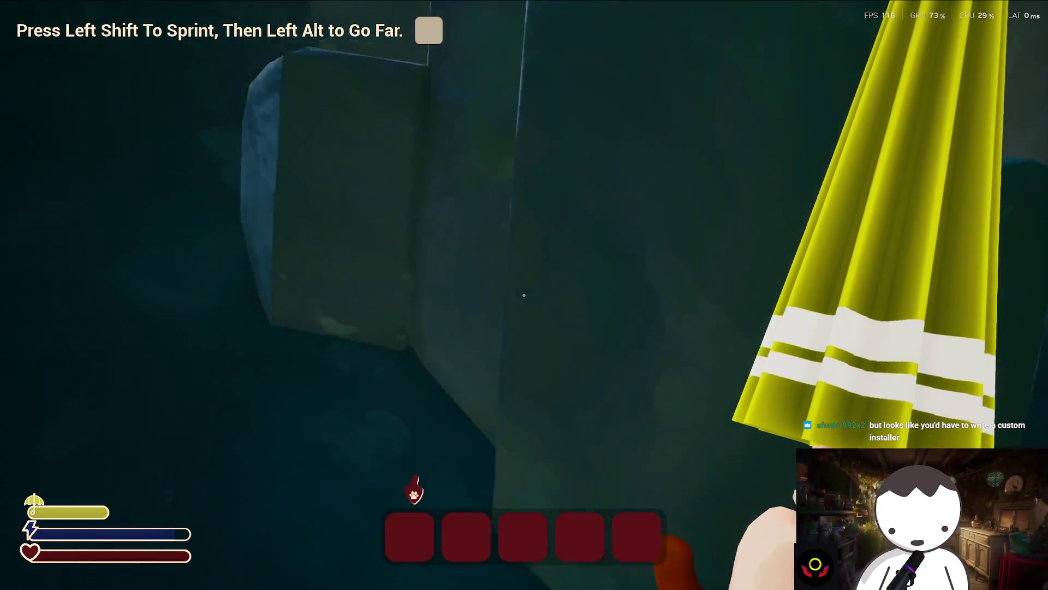
key(w)
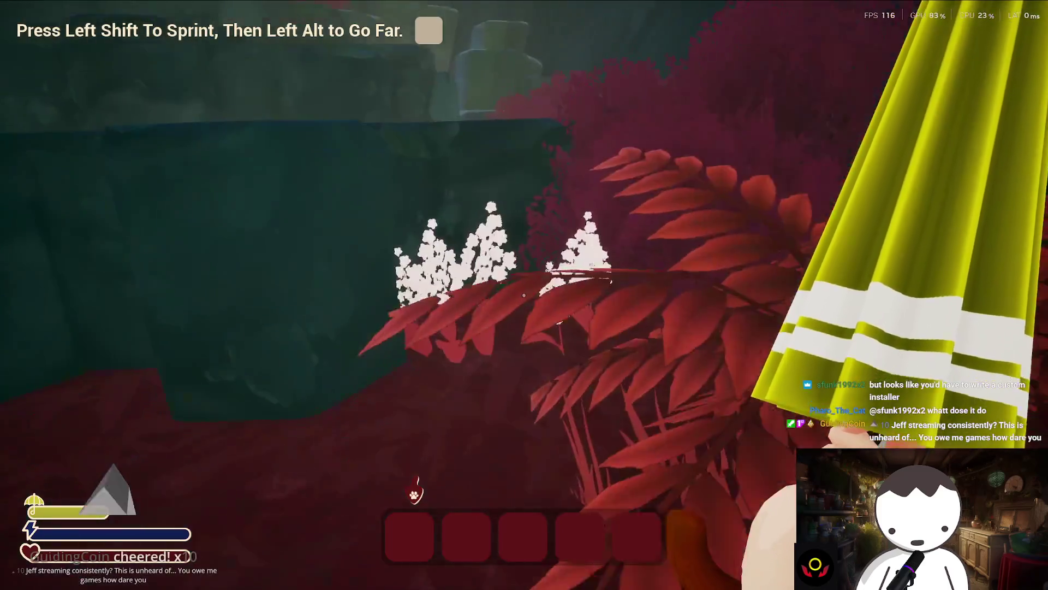
key(space)
key(w)
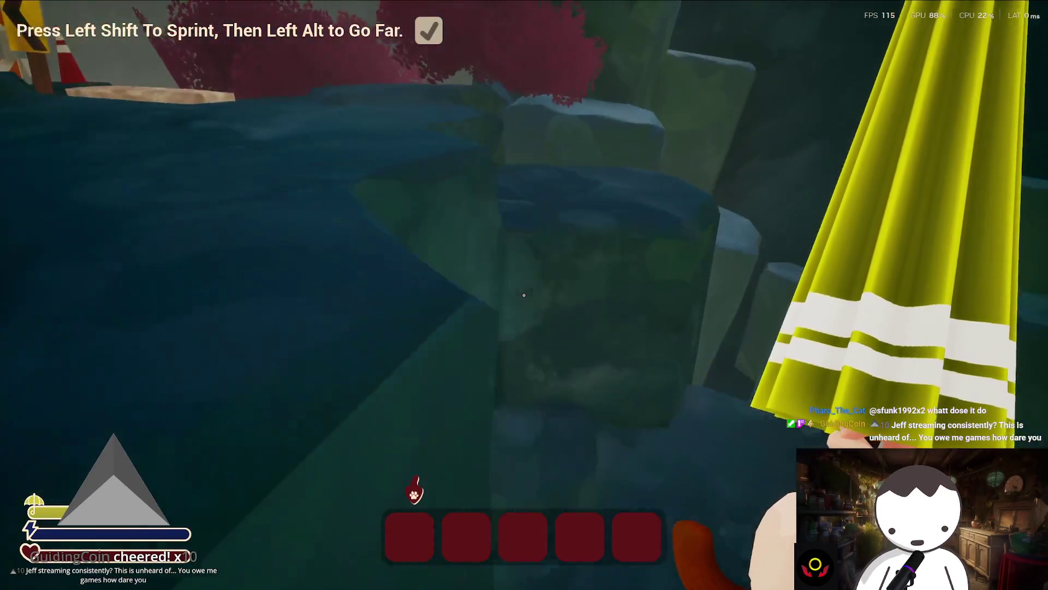
key(space)
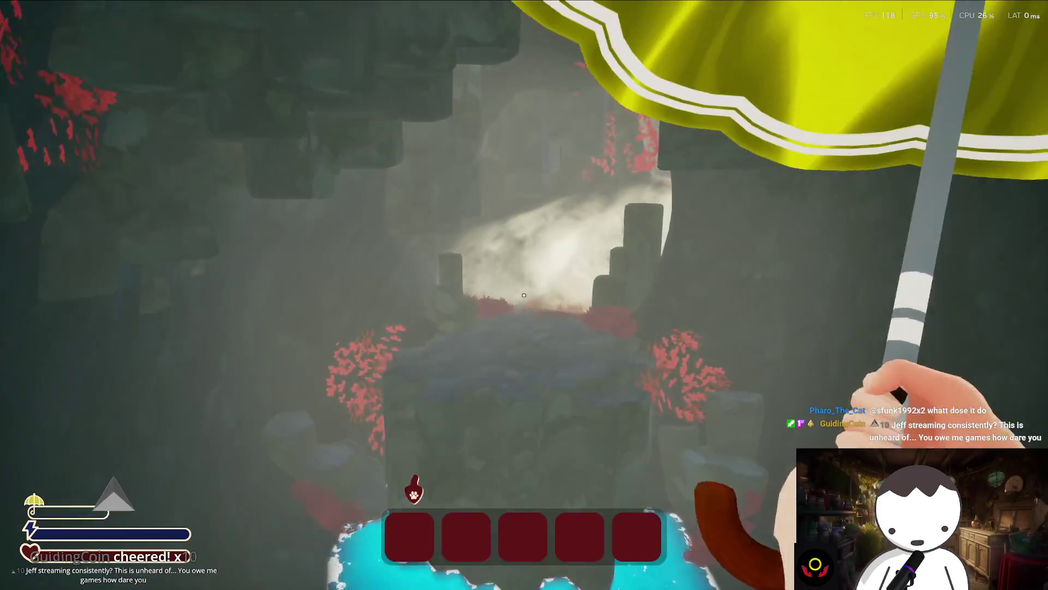
key(w)
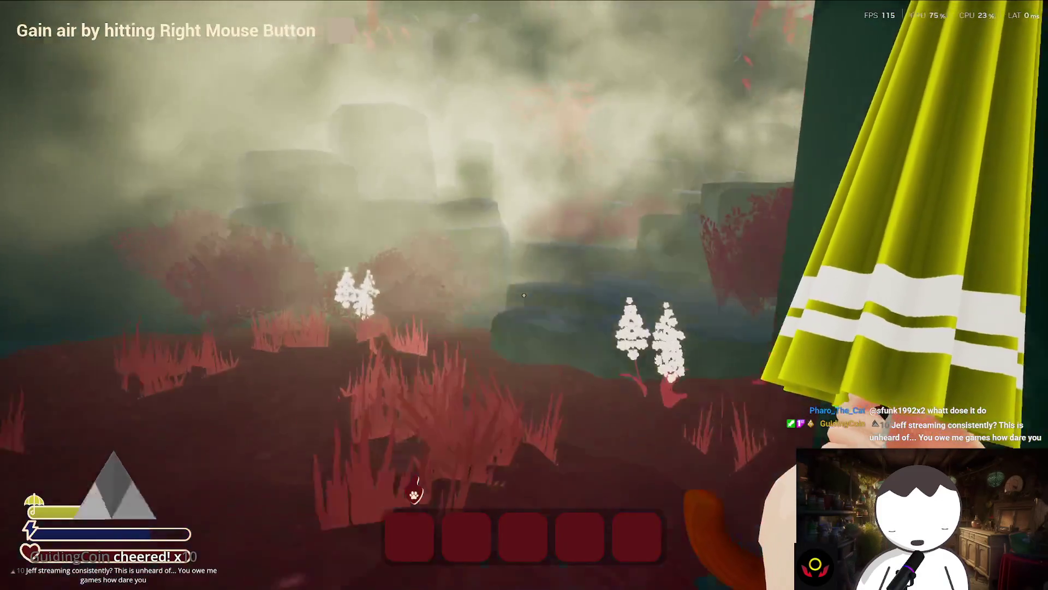
key(w)
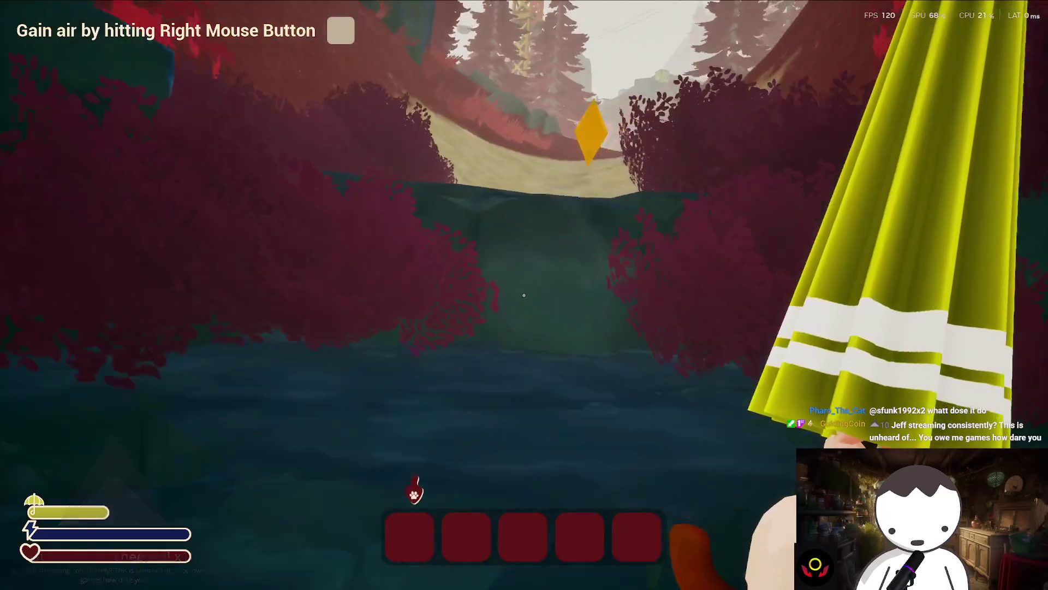
key(w)
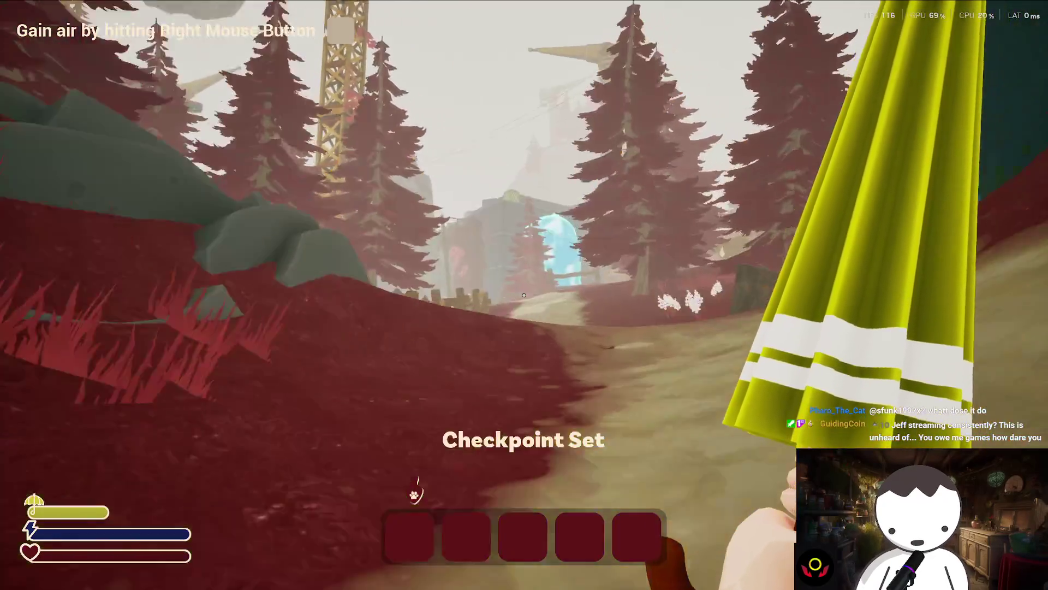
Step: Climb past the lattice tower onto the metal platform and gain extra air with right-click
key(w)
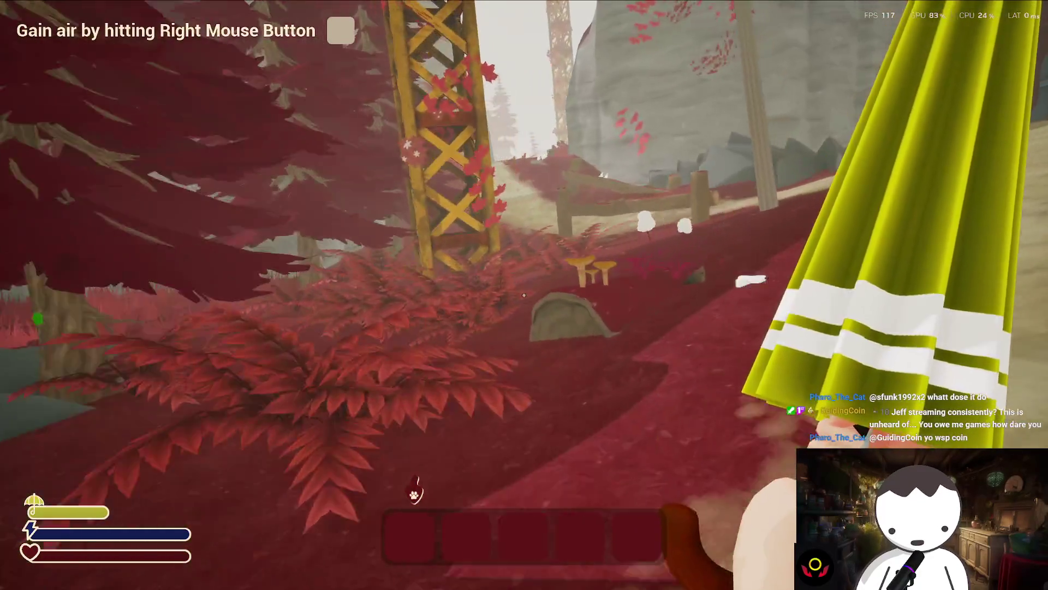
key(w)
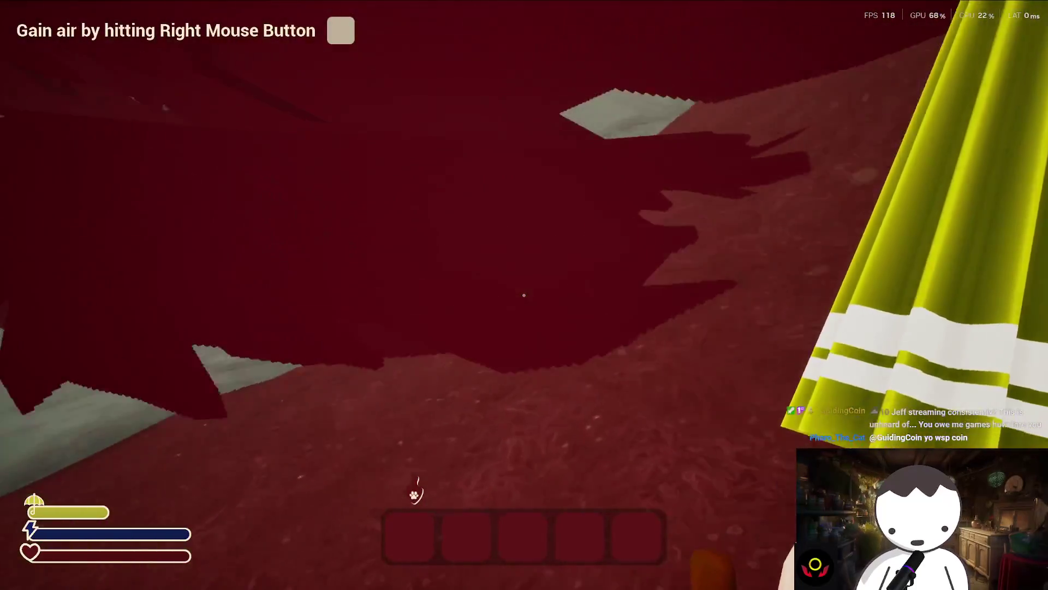
key(w)
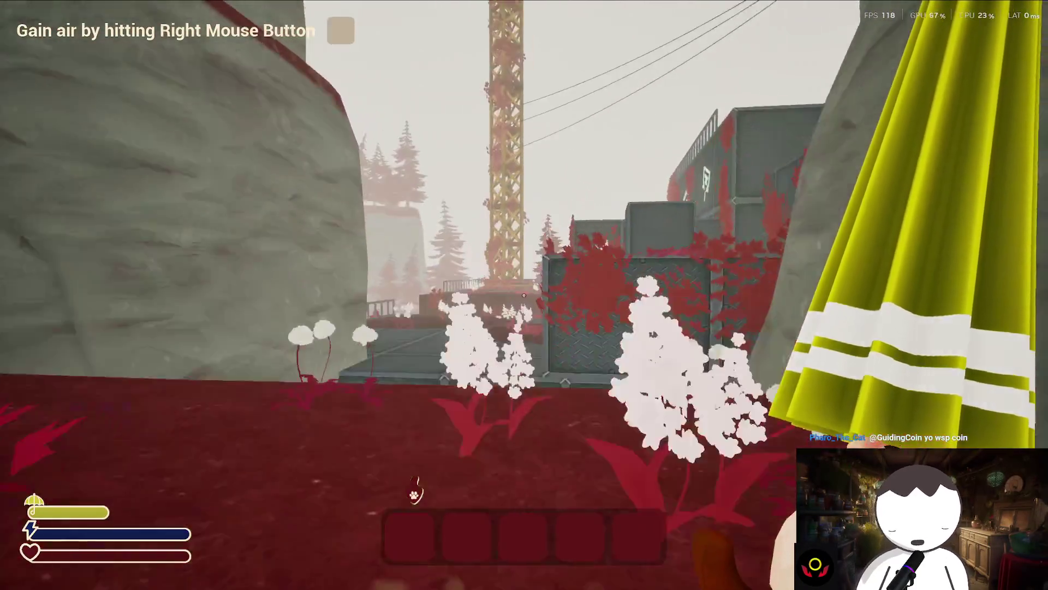
right_click(523, 295)
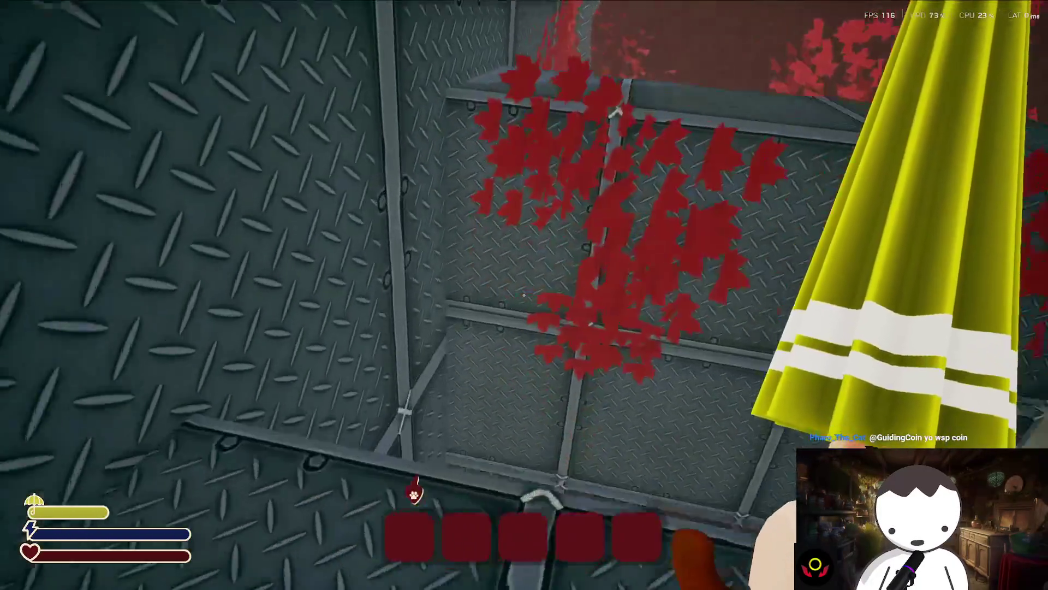
key(w)
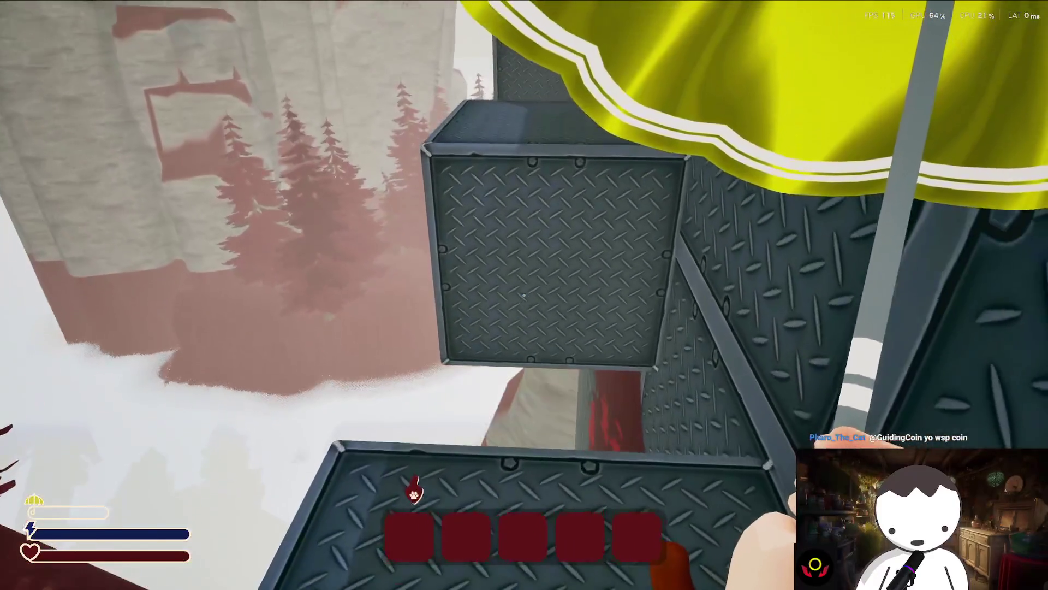